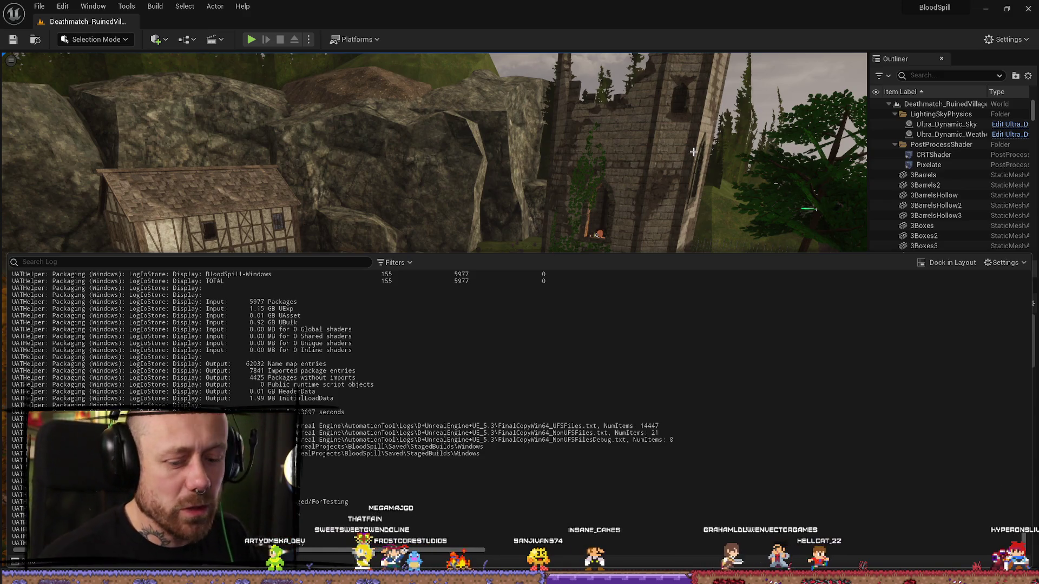
# Minimize the editor, open and close Explorer, restore it, then reopen File Explorer on Quick Access
pyautogui.moveTo(678, 188); pyautogui.dragTo(533, 169)
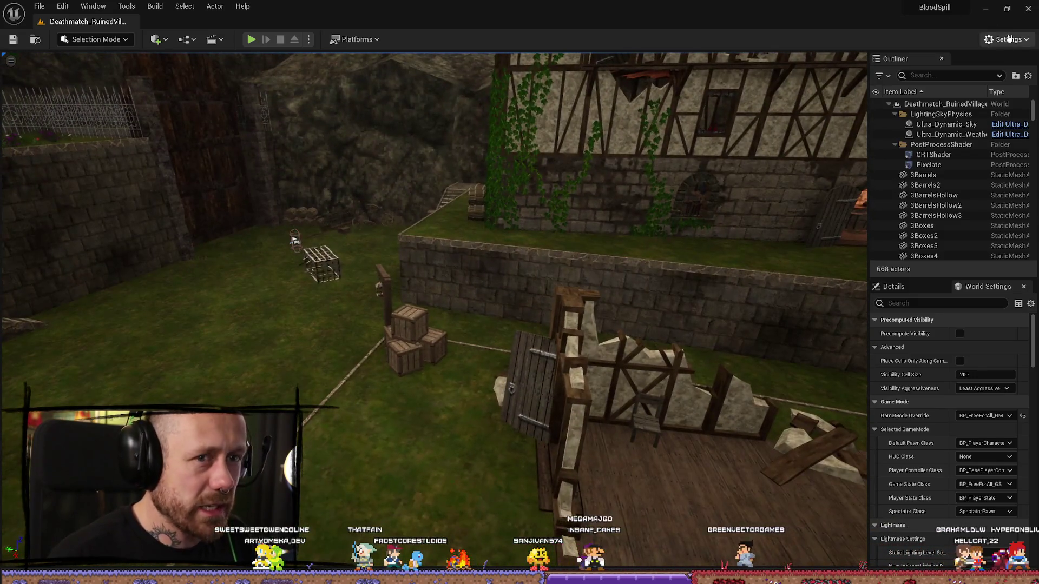
pyautogui.press('super+d')
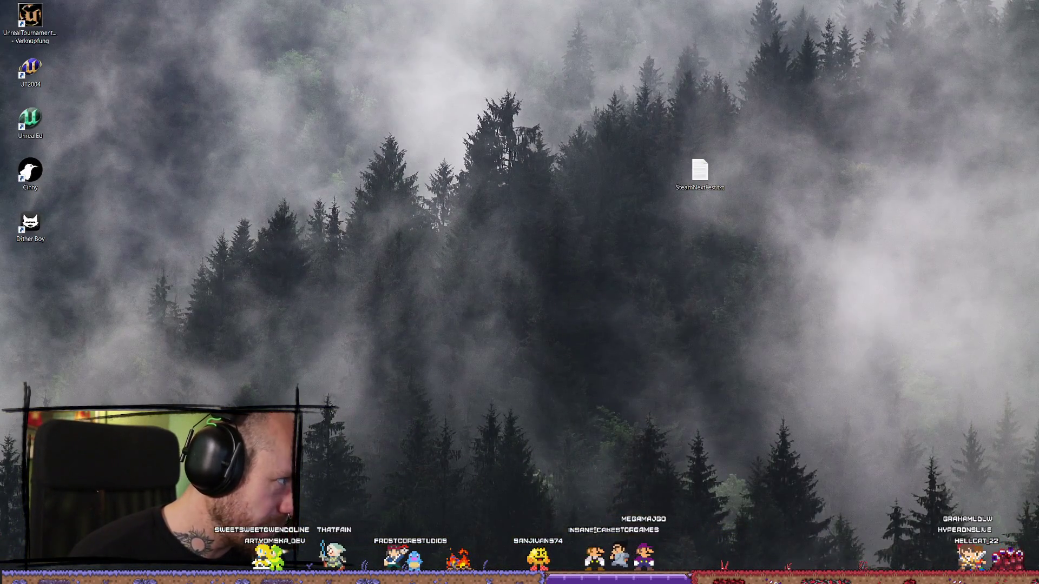
pyautogui.press('super+e')
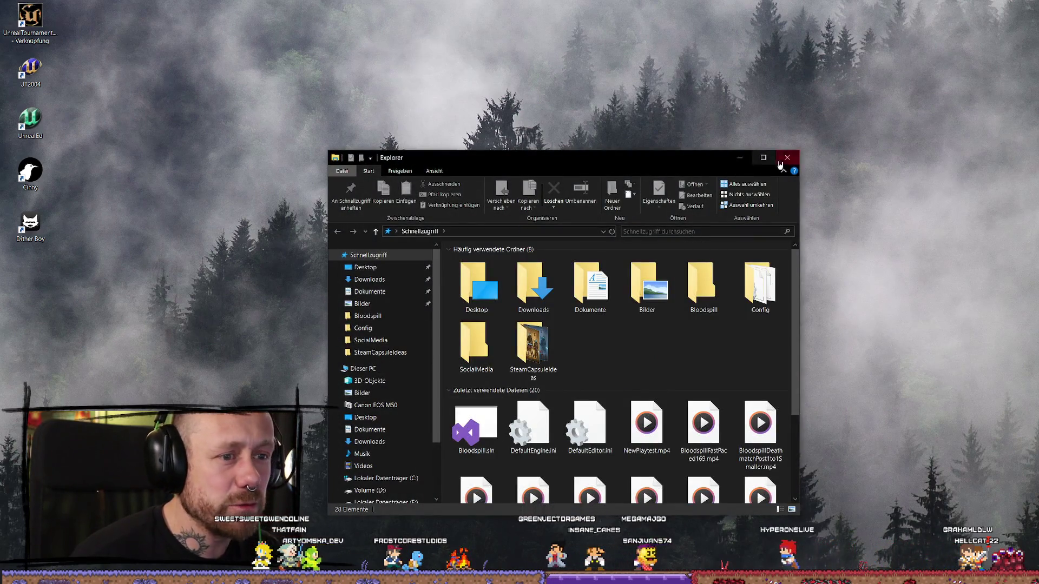
pyautogui.click(780, 162)
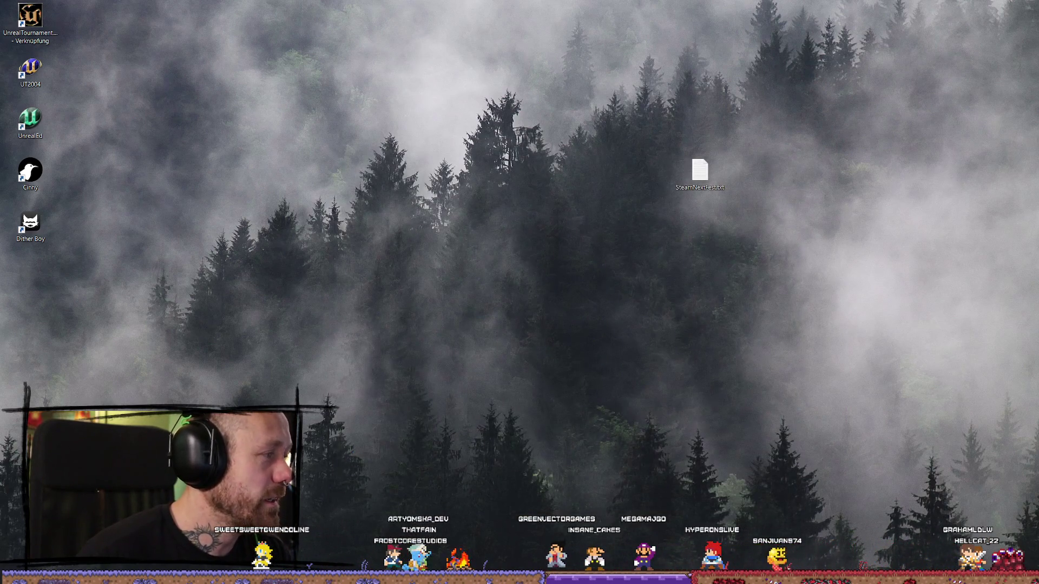
pyautogui.press('super+d')
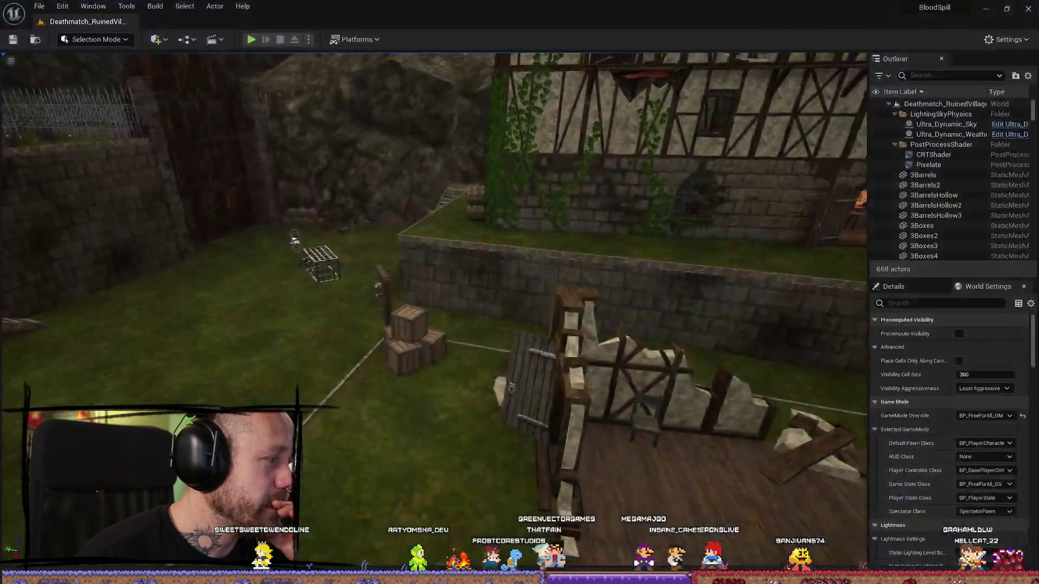
pyautogui.press('super+e')
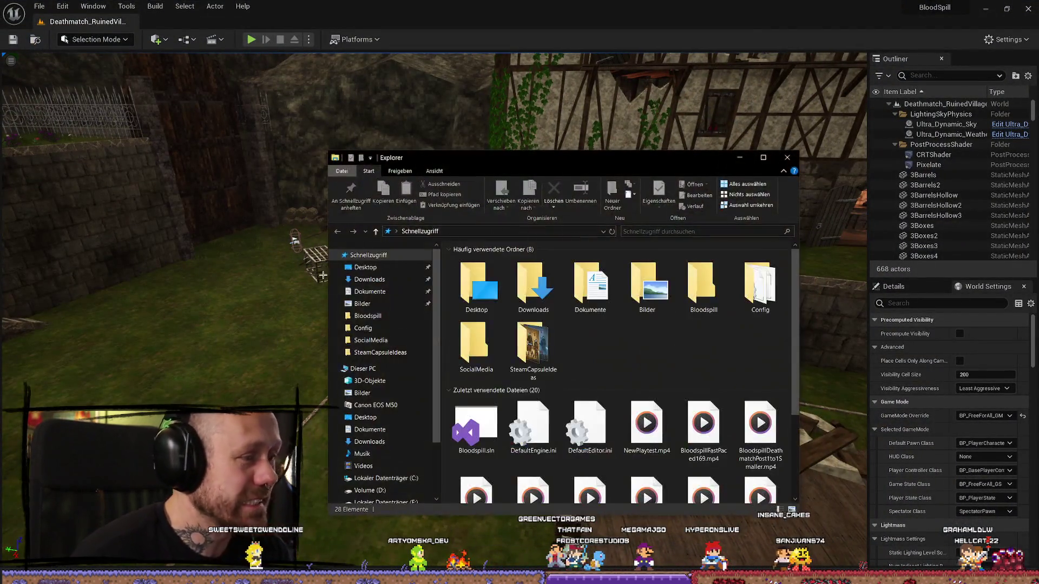
# Browse PortableSSD (F:) folders: Keys, GoProBackup13_03_2026, Ich, KameraVideo10_04 and ResolveProjectBackUps
pyautogui.scroll(-5, 384, 422)
pyautogui.click(411, 458)
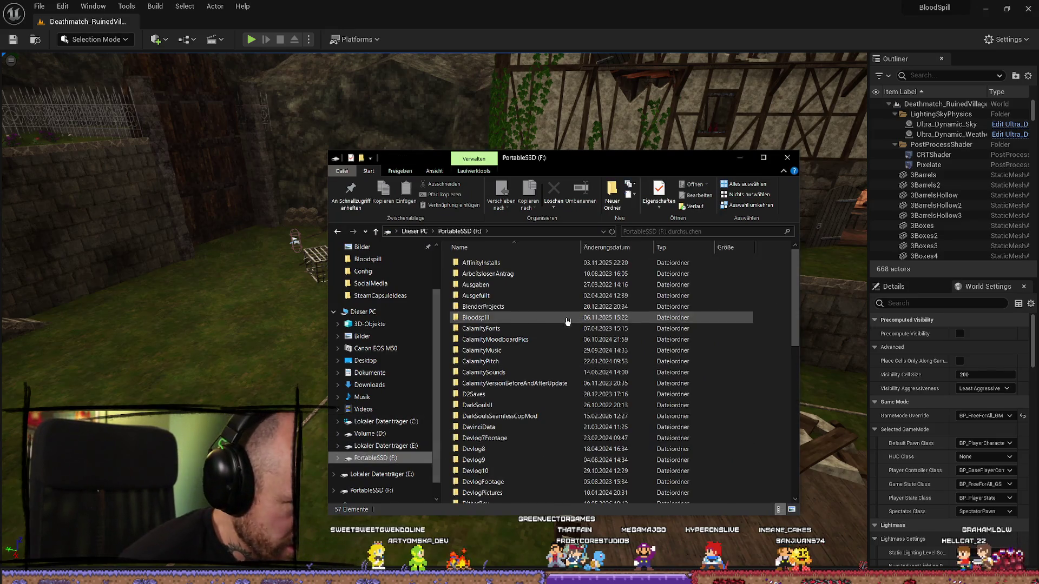
pyautogui.scroll(-7, 522, 388)
pyautogui.click(525, 389)
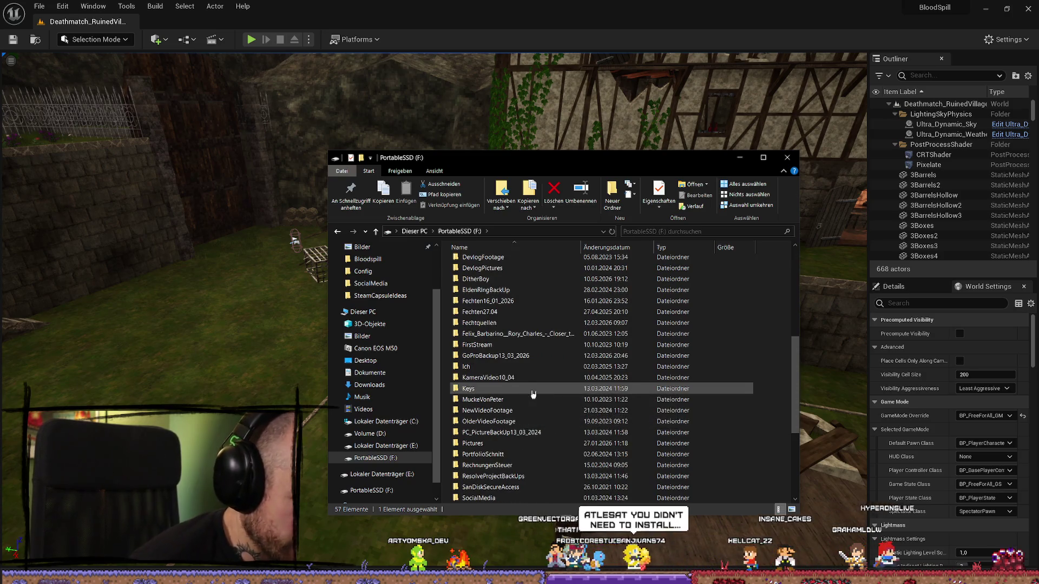
pyautogui.click(532, 355)
pyautogui.moveTo(546, 355)
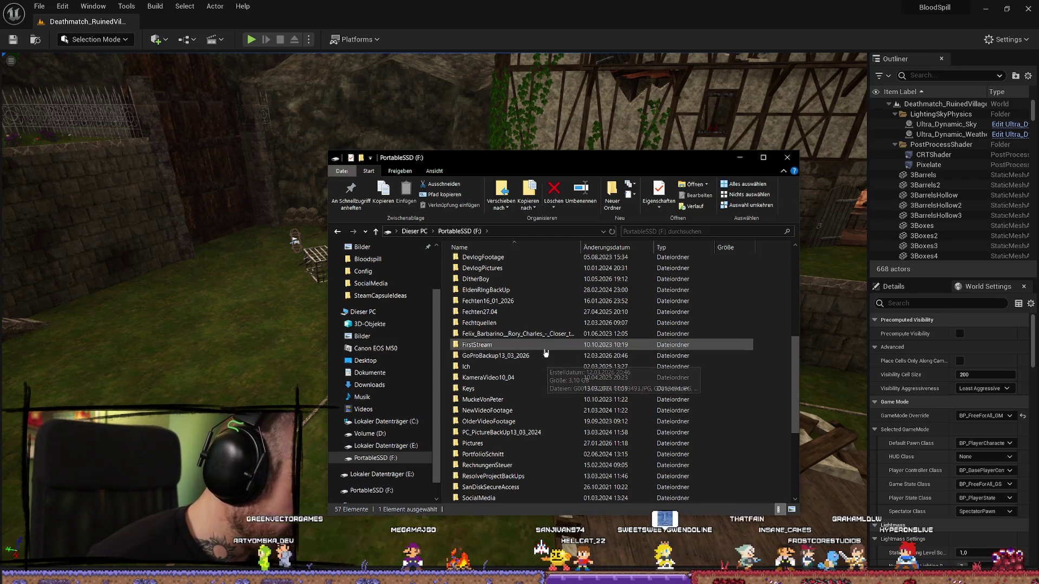
pyautogui.click(558, 367)
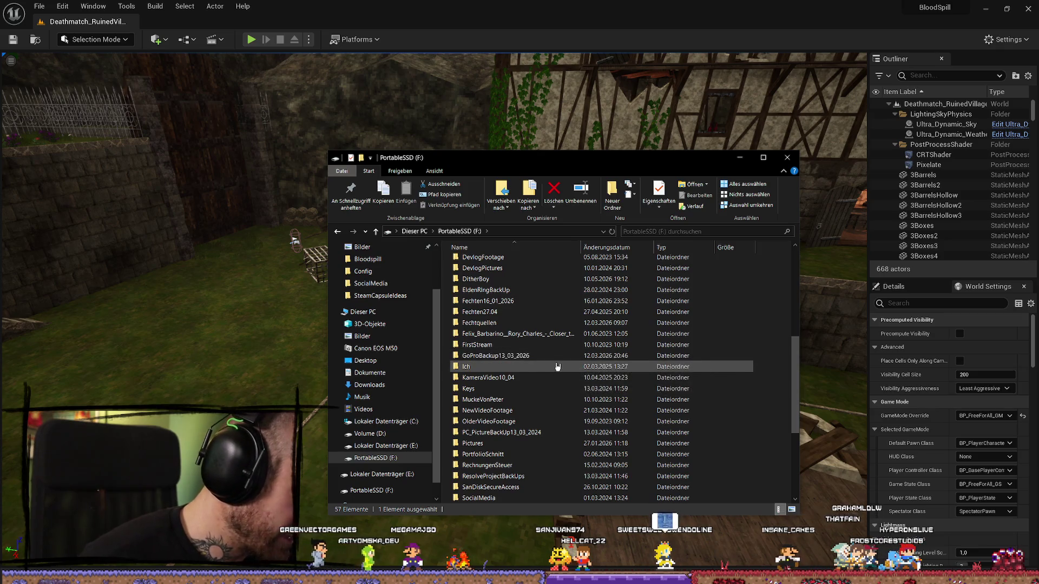
pyautogui.moveTo(558, 367)
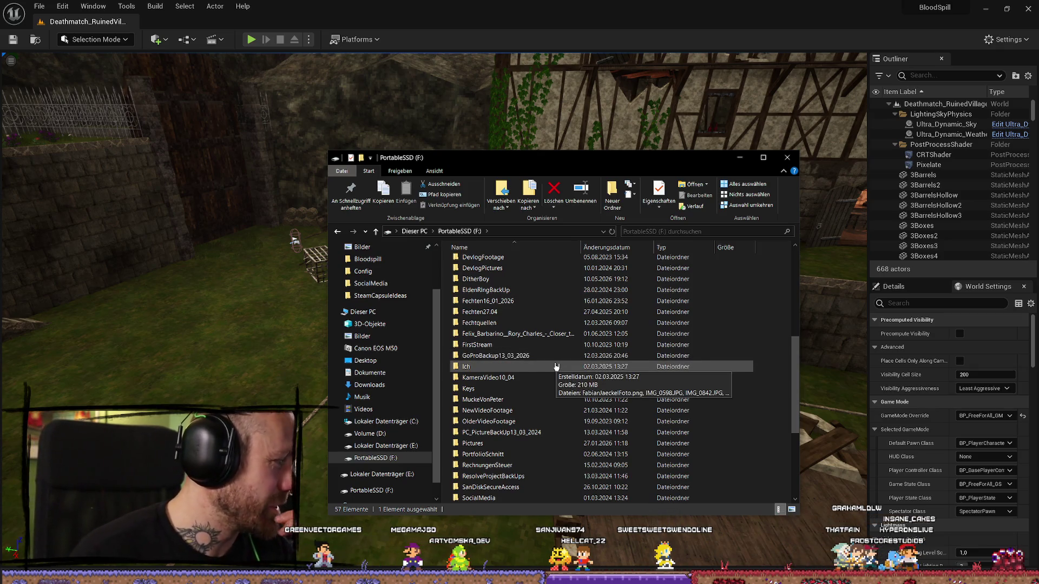
pyautogui.click(574, 379)
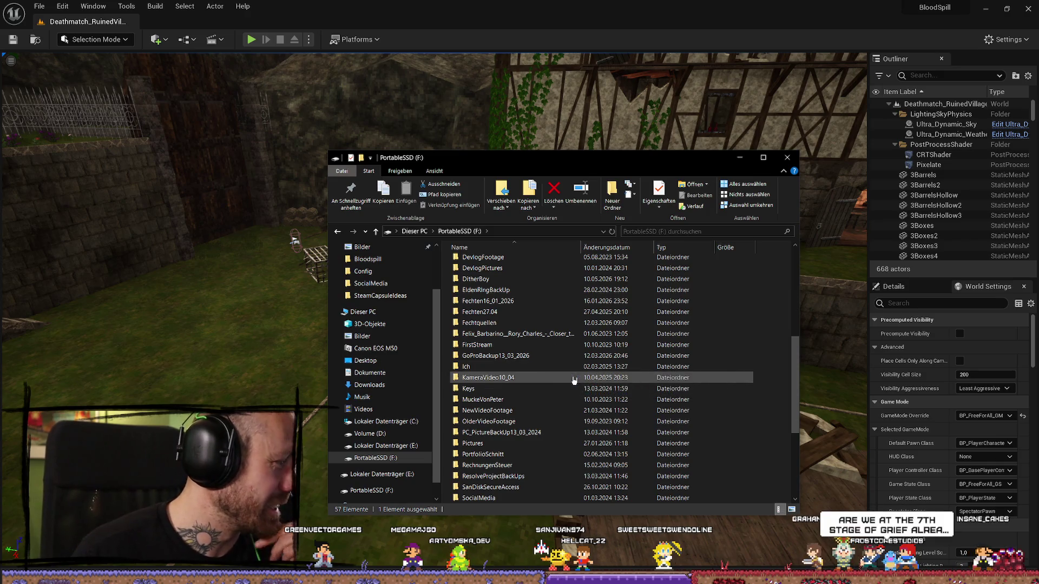
pyautogui.scroll(-3, 568, 390)
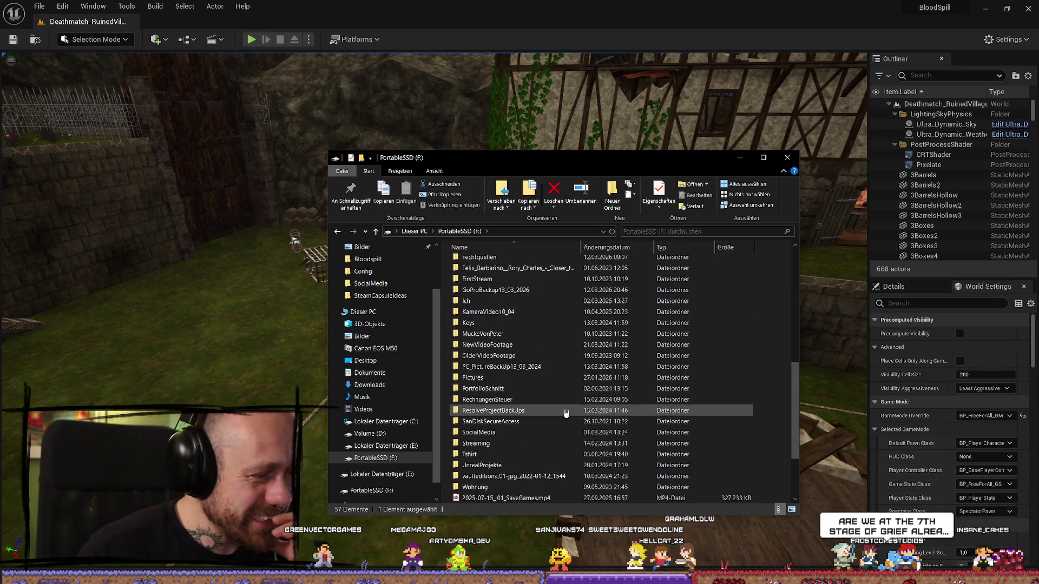
pyautogui.click(554, 379)
pyautogui.scroll(-2, 555, 383)
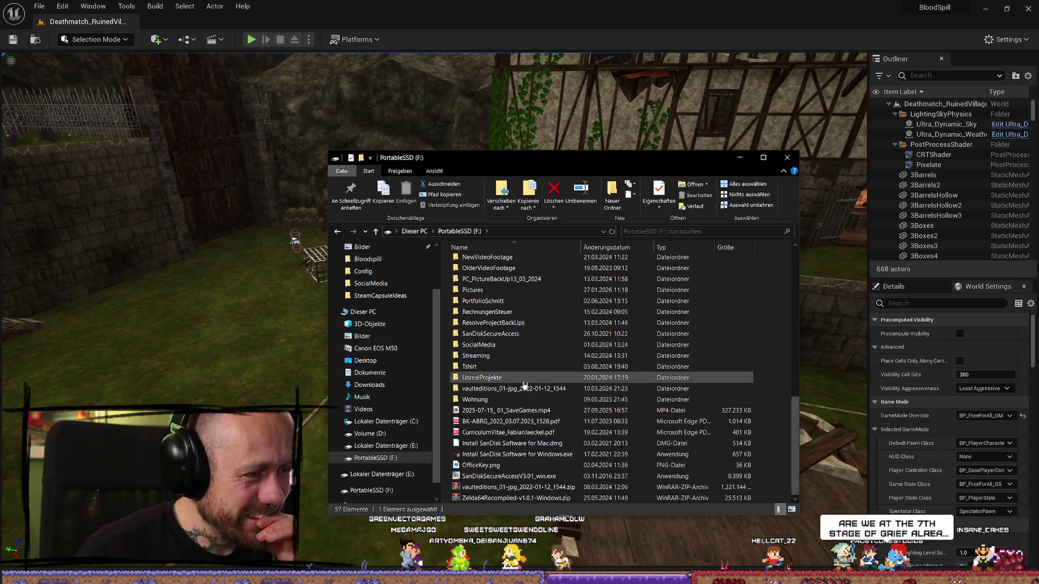
# Switch through Lokaler Datenträger (E:) to the Volume (D:) drive listing
pyautogui.click(405, 447)
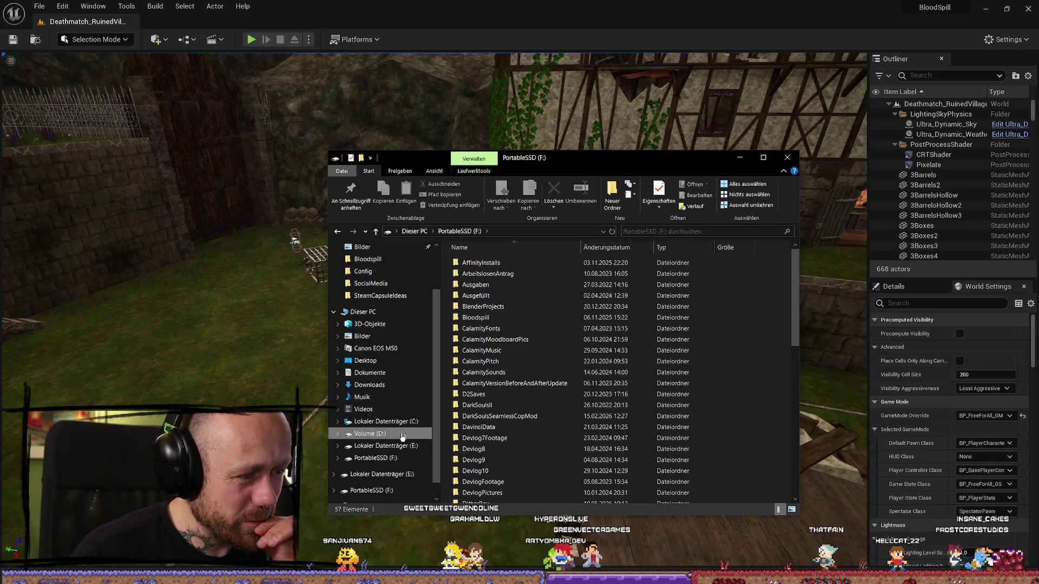
pyautogui.click(370, 434)
pyautogui.scroll(-6, 506, 414)
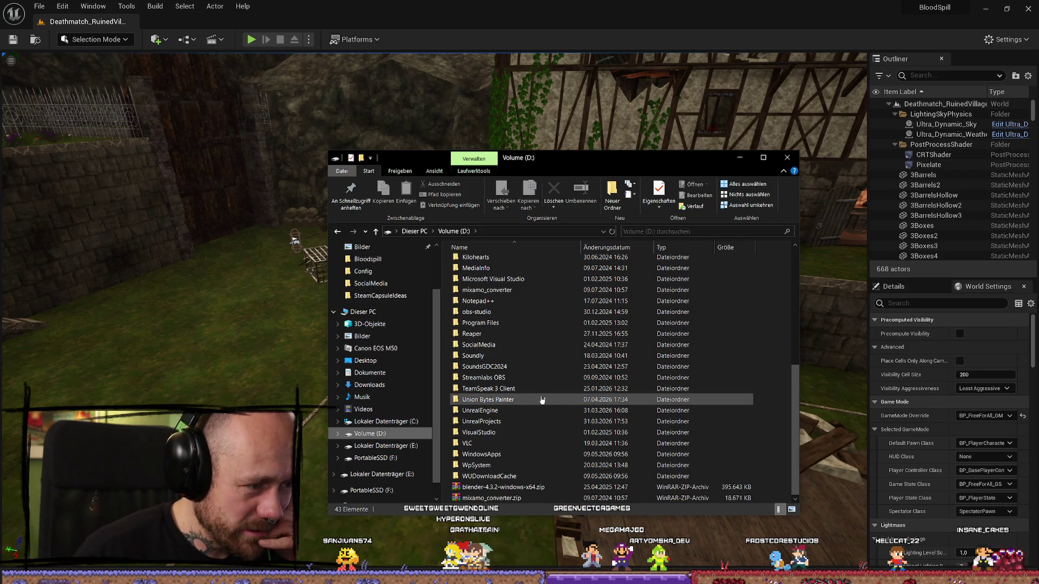
pyautogui.scroll(7, 503, 390)
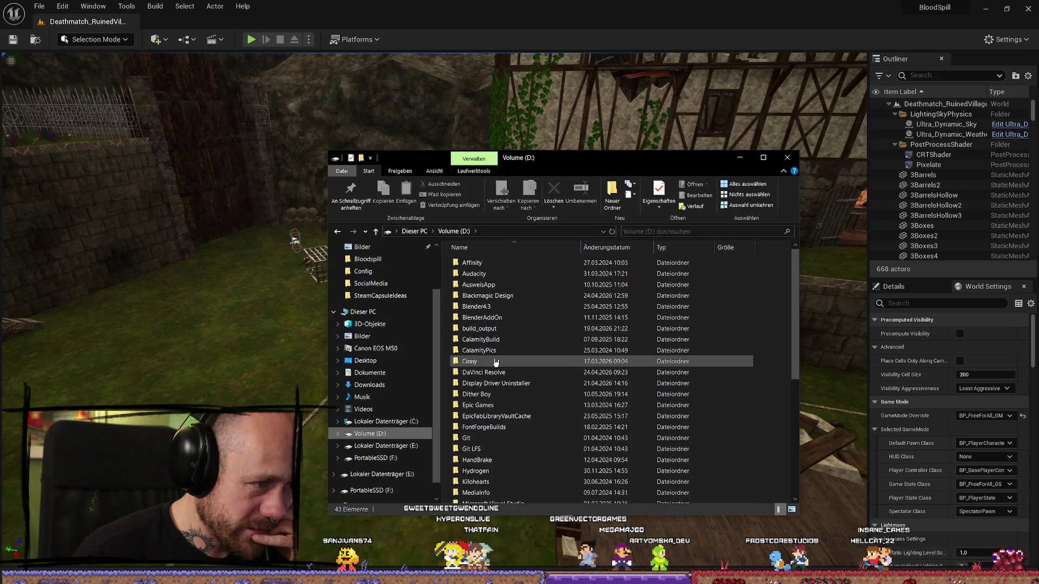
pyautogui.scroll(-7, 496, 362)
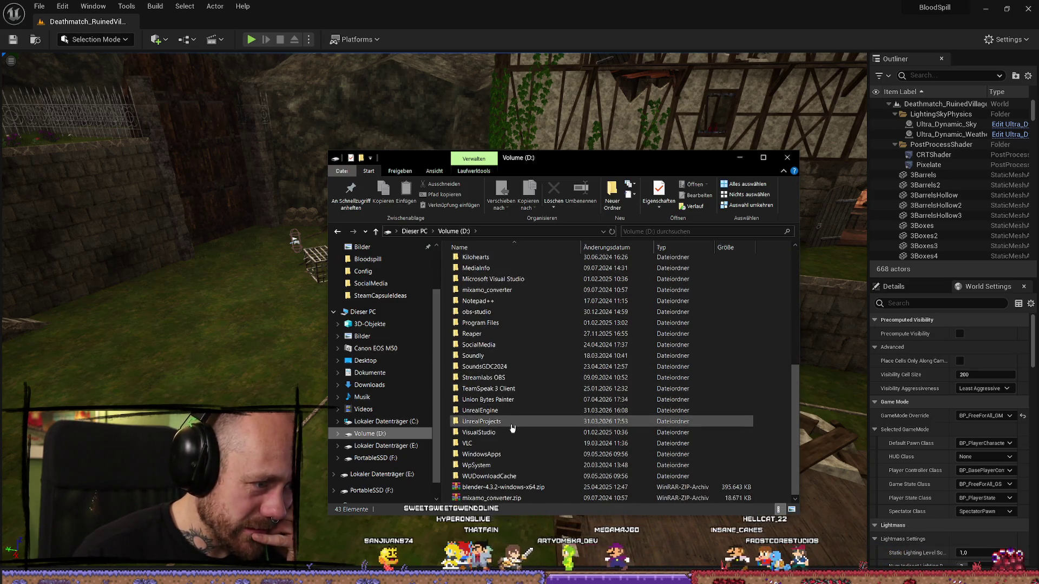
# Look inside UnrealProjects > BloodSpill > Config, then return to UnrealProjects
pyautogui.doubleClick(512, 422)
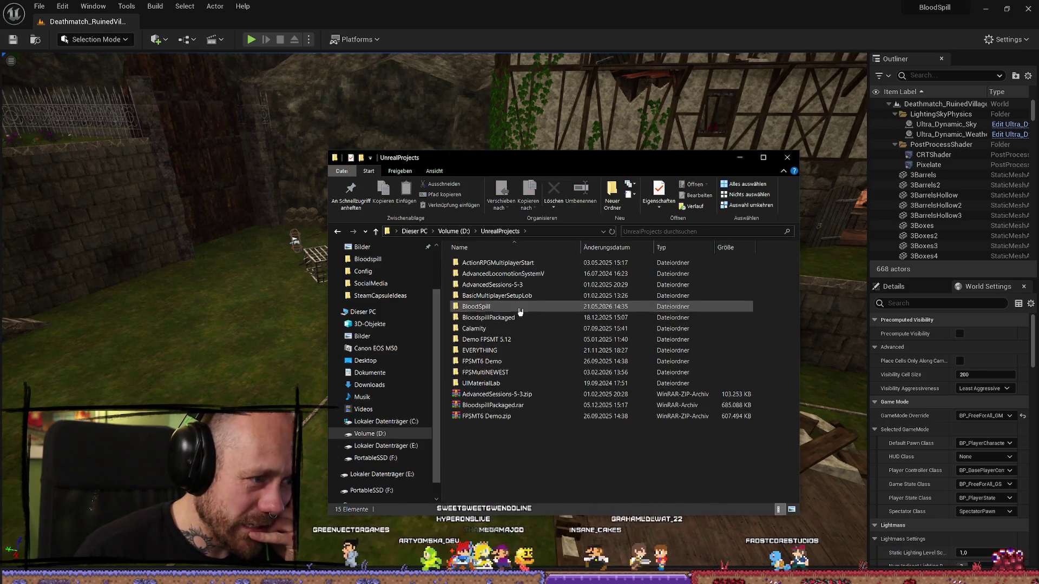
pyautogui.doubleClick(518, 307)
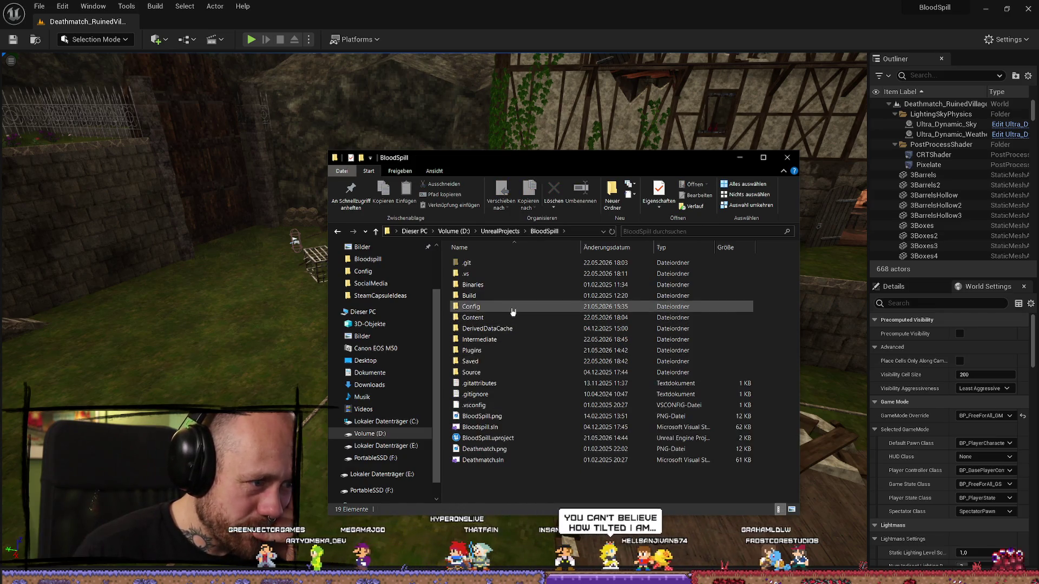
pyautogui.doubleClick(512, 309)
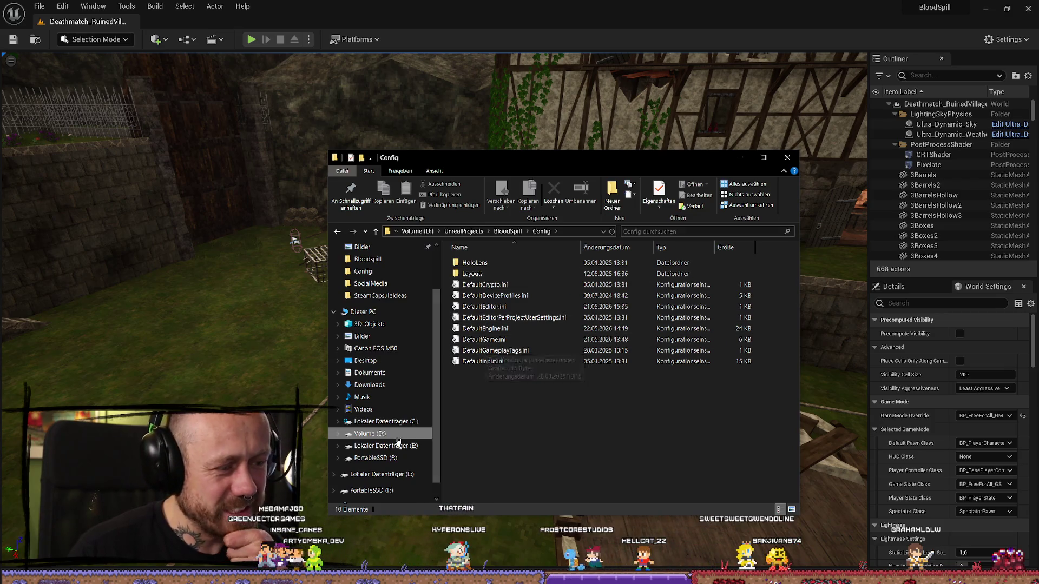
pyautogui.press('BackSpace')
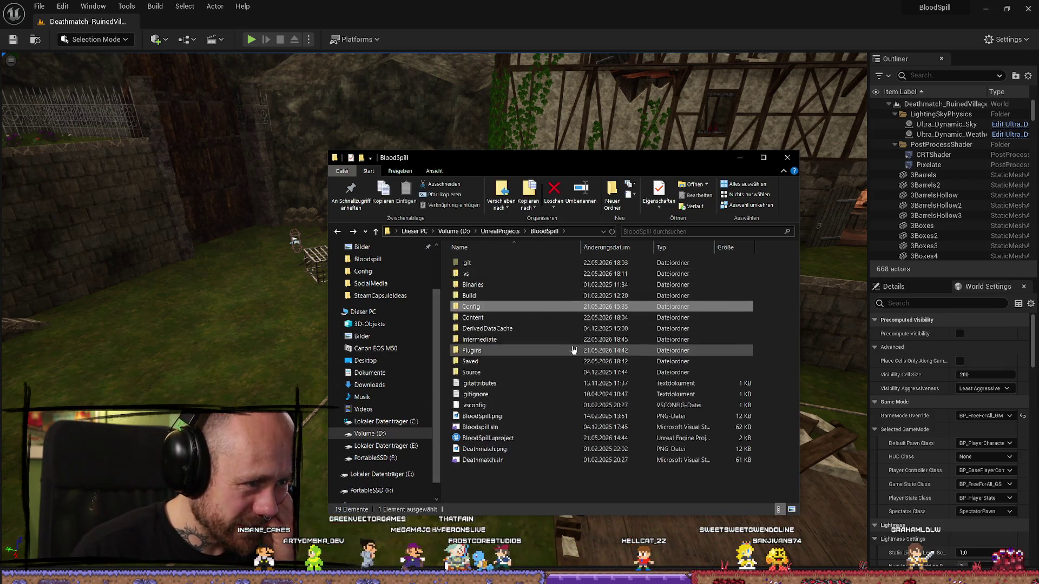
pyautogui.press('BackSpace')
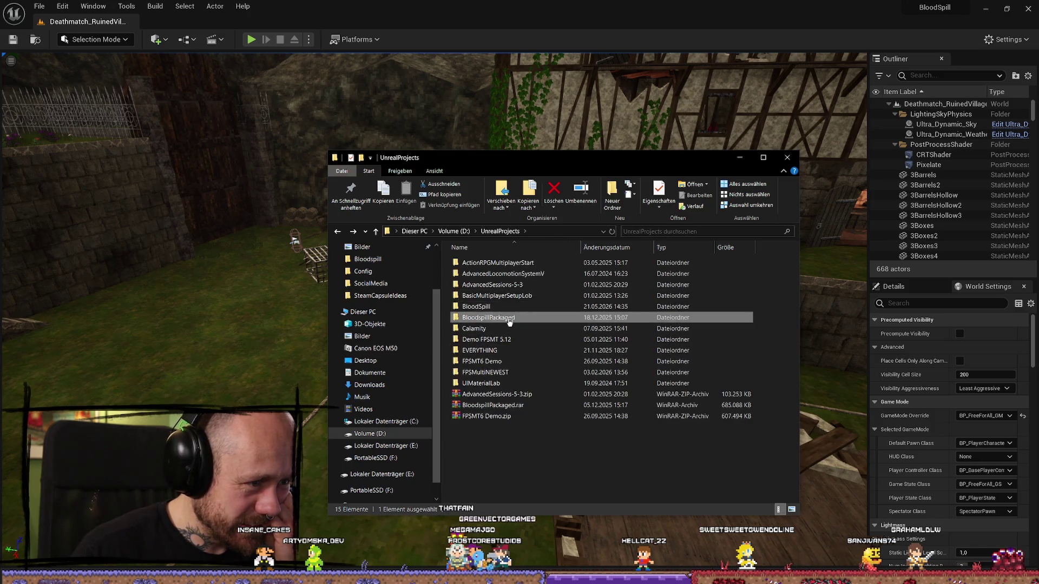
# Delete the old Windows.rar from BloodspillPackaged > ForTesting and select the remaining Windows folder
pyautogui.doubleClick(509, 318)
pyautogui.doubleClick(508, 284)
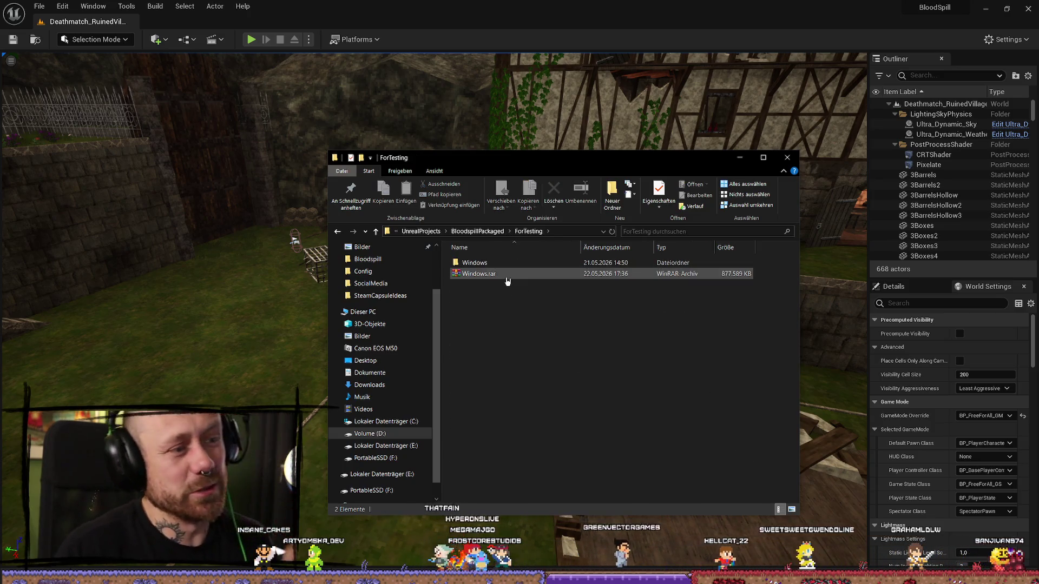
pyautogui.click(508, 275)
pyautogui.press('Delete')
pyautogui.click(494, 262)
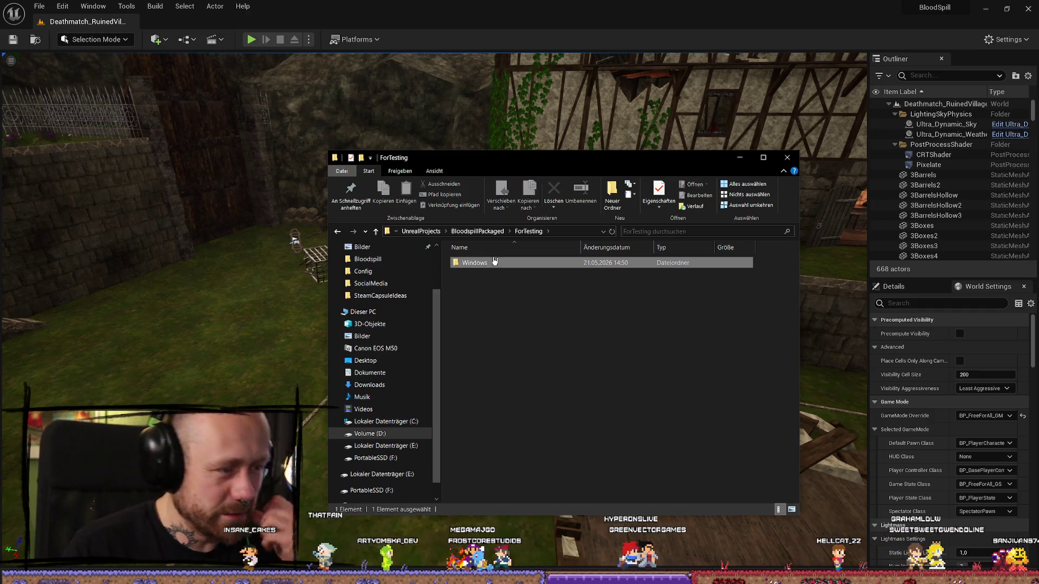
pyautogui.rightClick(503, 265)
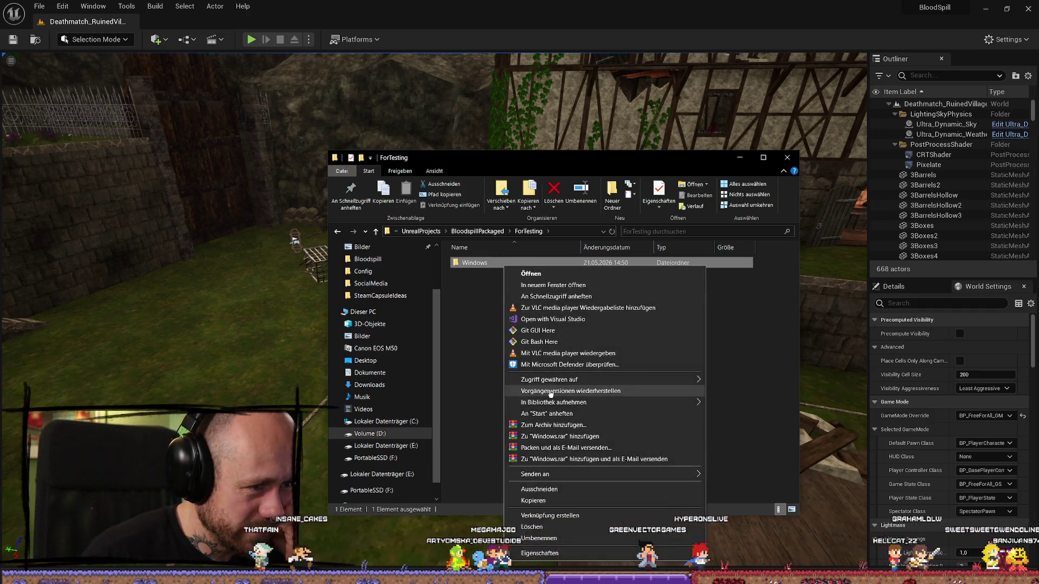
# Pack the Windows folder into a new Windows.rar with WinRAR and dismiss the Volume (G:) prompt
pyautogui.click(555, 425)
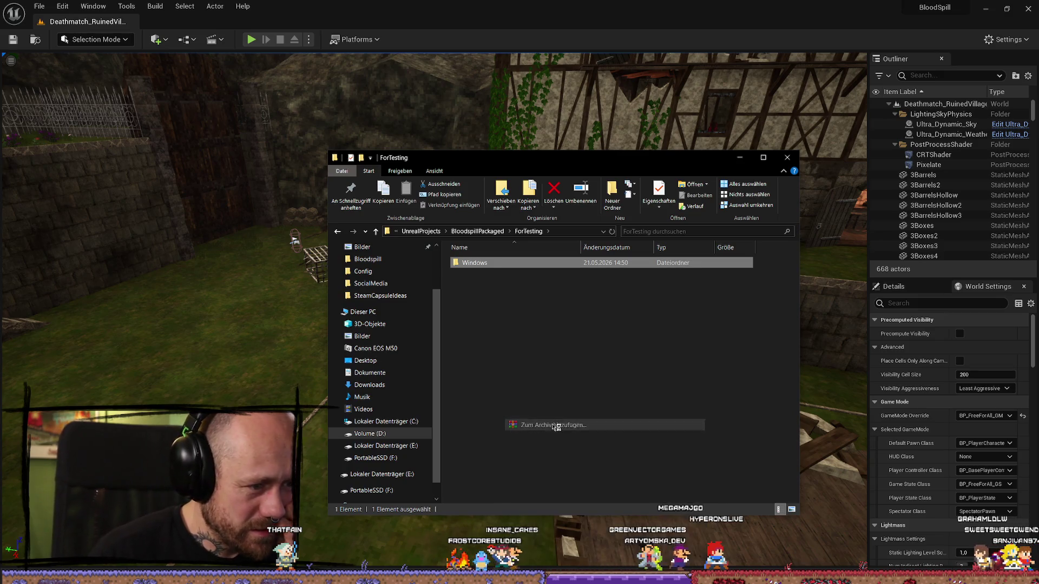
pyautogui.press('Return')
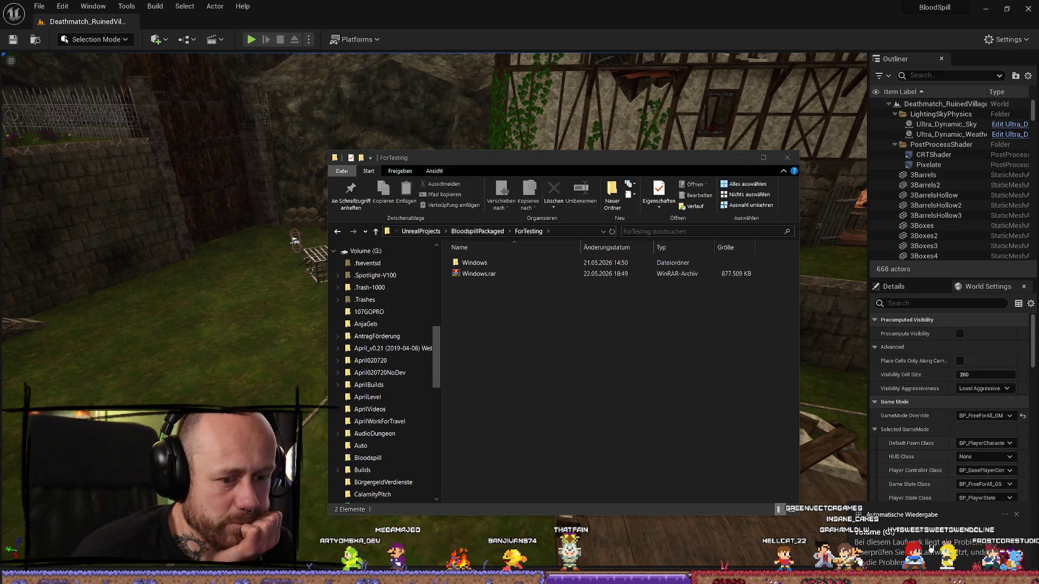
pyautogui.click(513, 327)
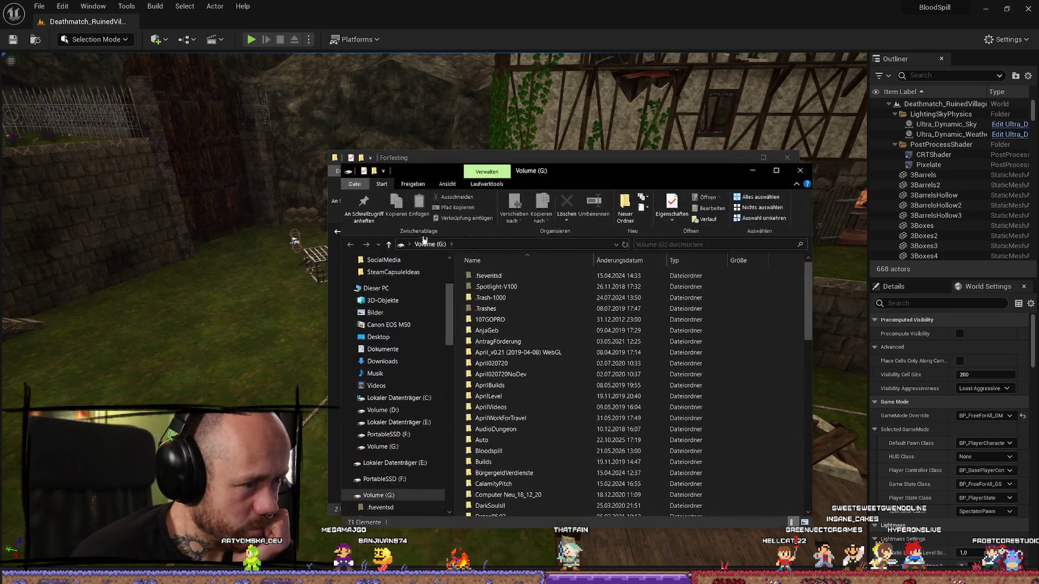
pyautogui.moveTo(610, 166); pyautogui.dragTo(687, 177)
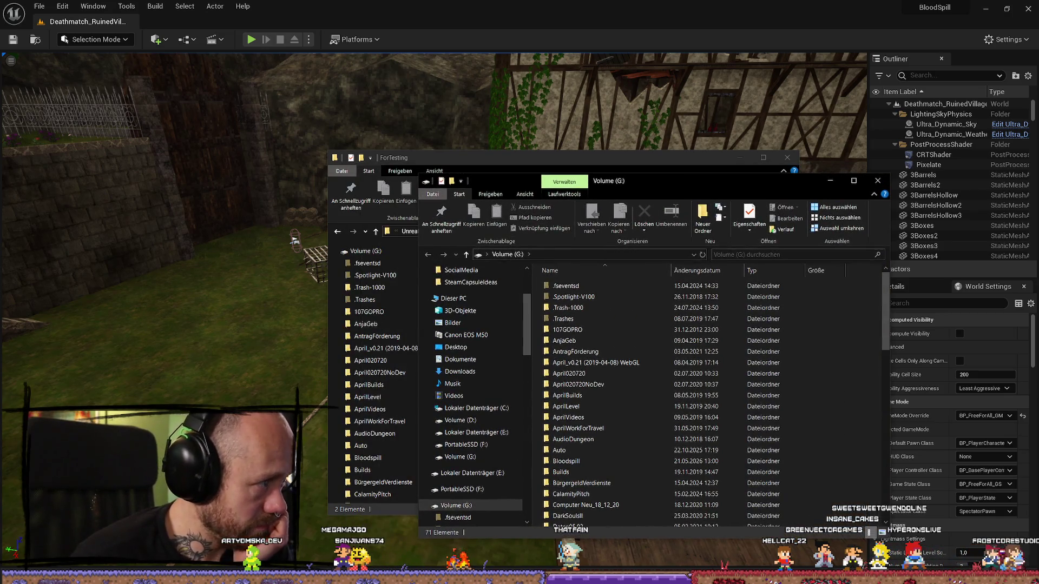
pyautogui.hotkey('alt', 'Tab')
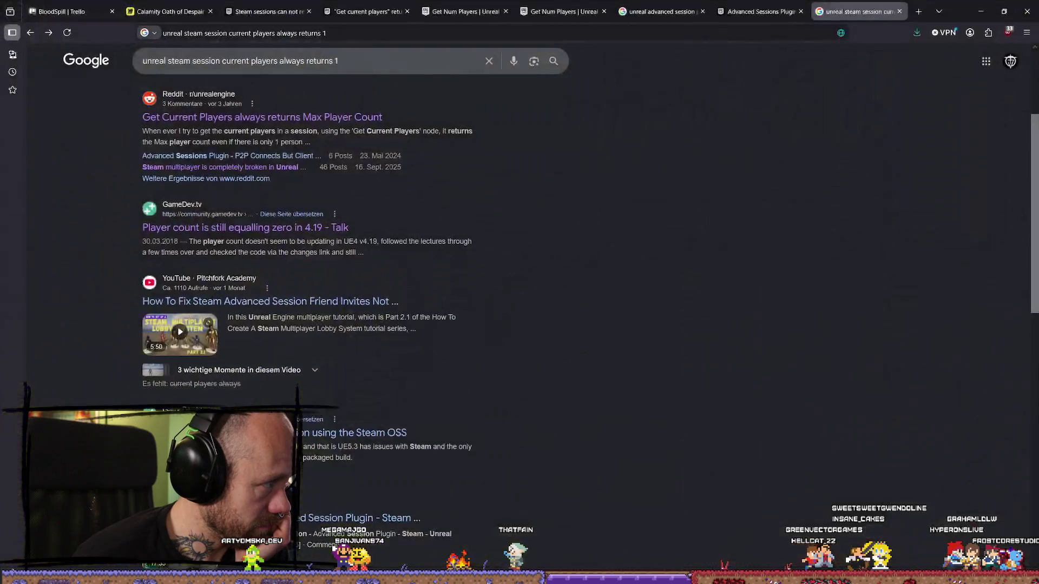
# Leave the Chrome search results and return to the Unreal editor and Explorer windows
pyautogui.hotkey('alt', 'Tab')
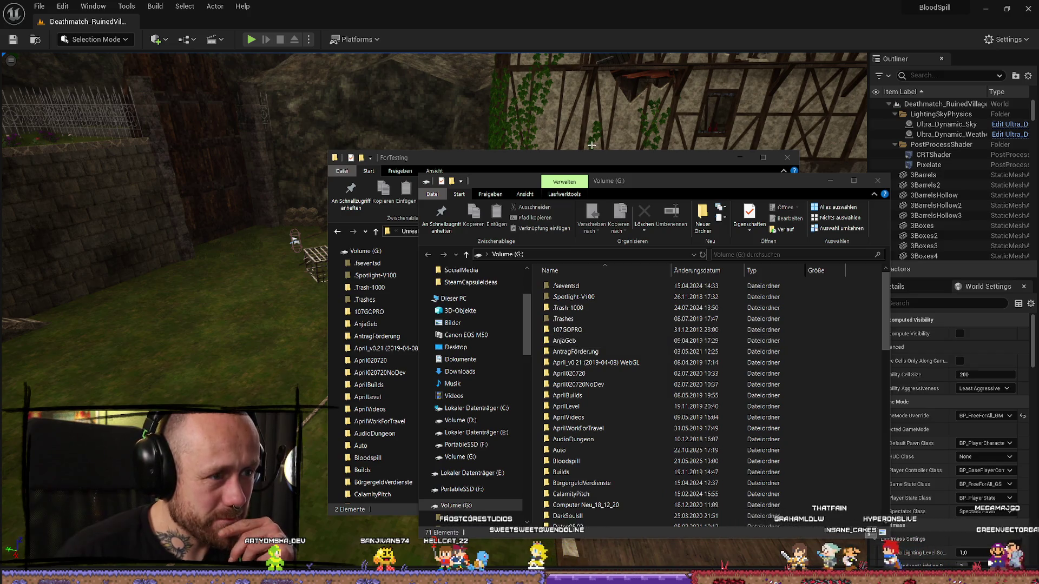
# Check the properties of the ForTesting folder and the new Windows.rar archive
pyautogui.click(615, 158)
pyautogui.click(503, 275)
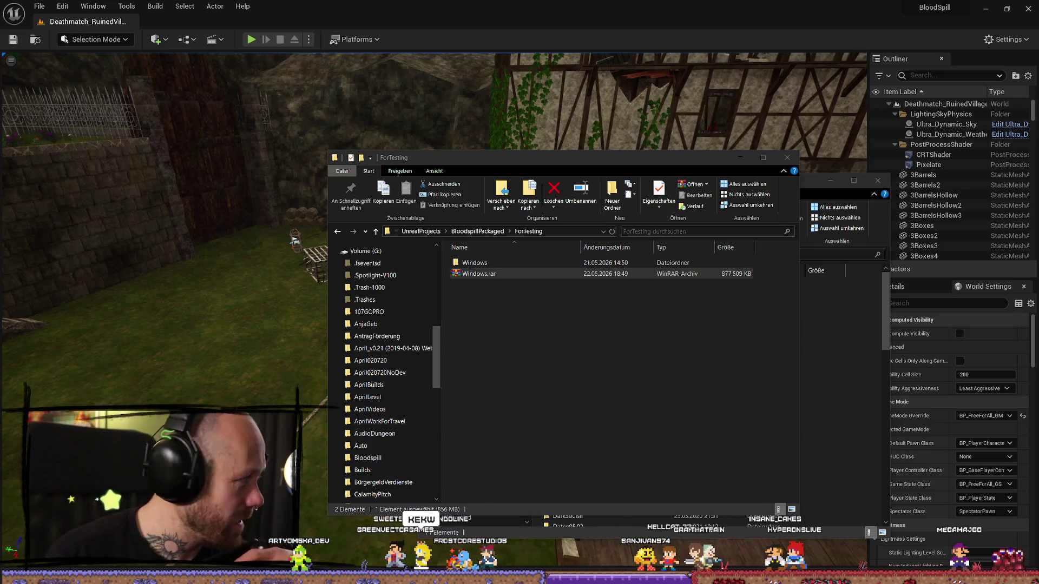
pyautogui.click(603, 344)
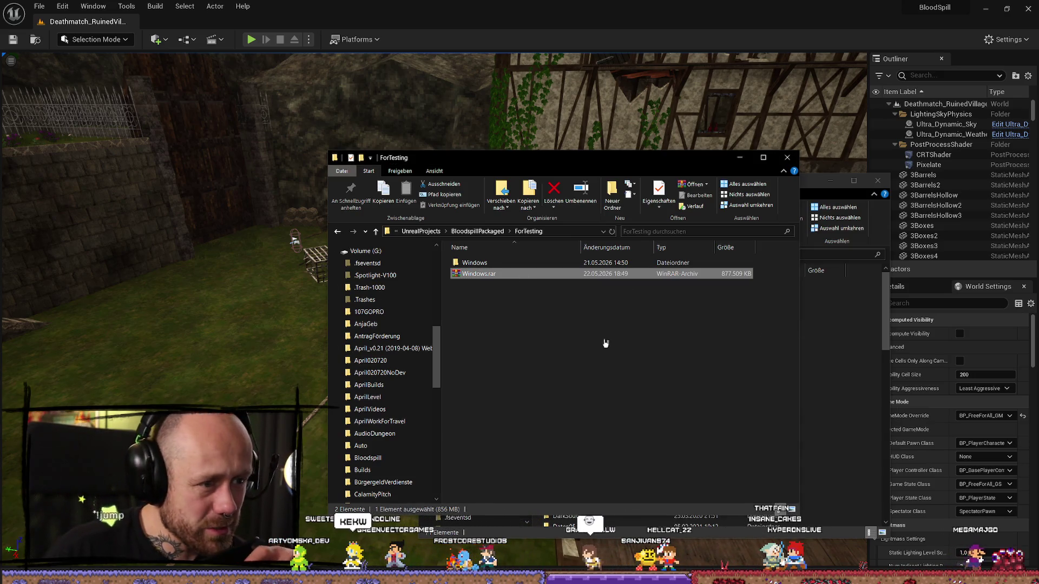
pyautogui.rightClick(524, 275)
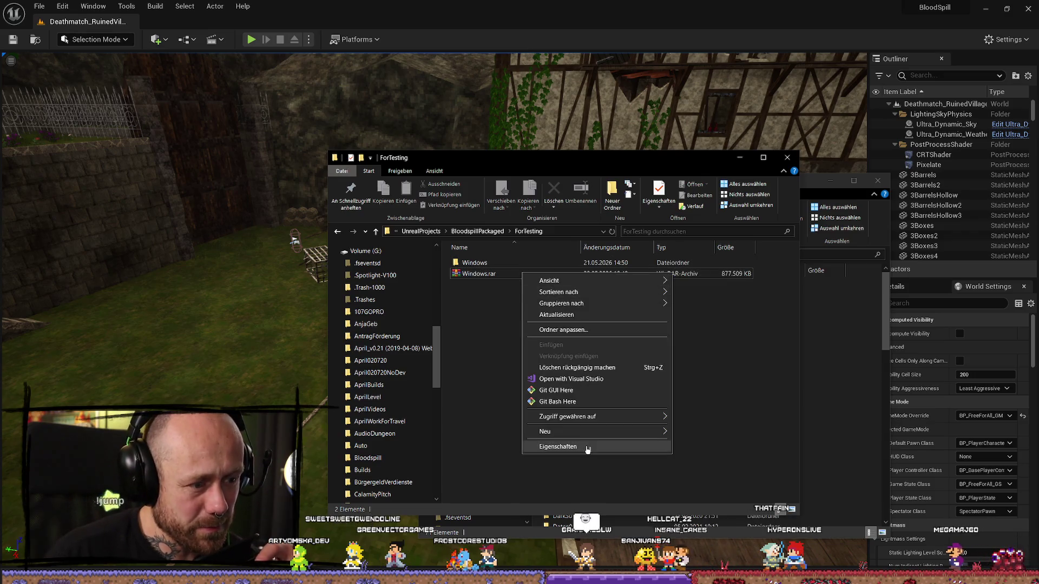
pyautogui.click(587, 448)
pyautogui.click(523, 250)
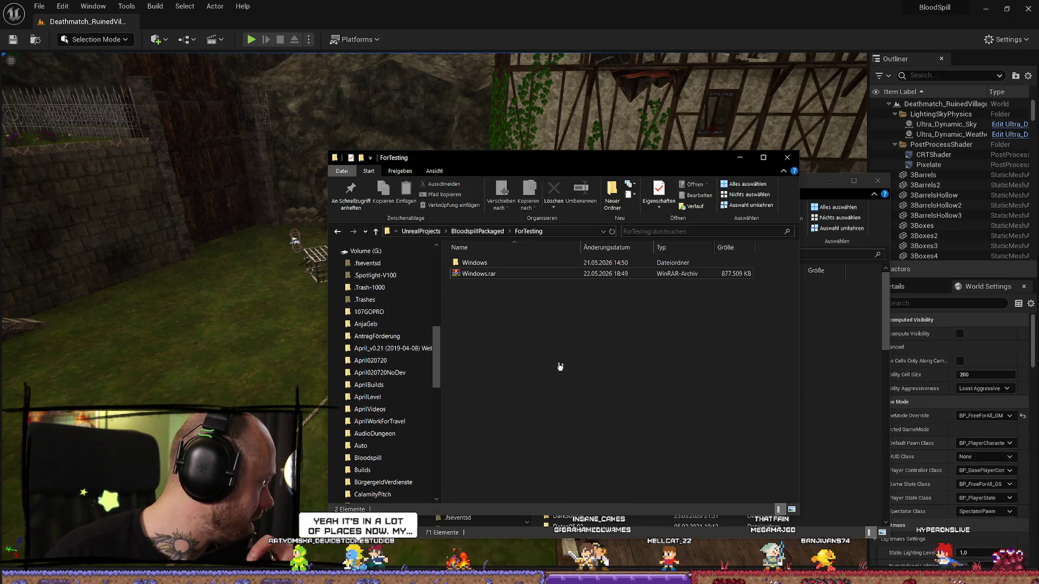
pyautogui.rightClick(483, 273)
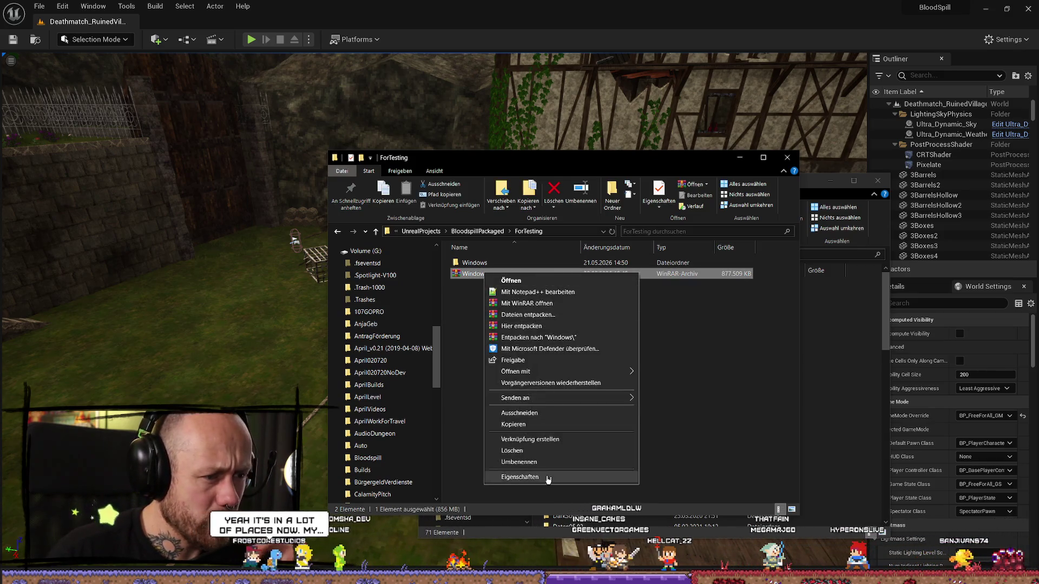
pyautogui.click(514, 476)
pyautogui.press('Escape')
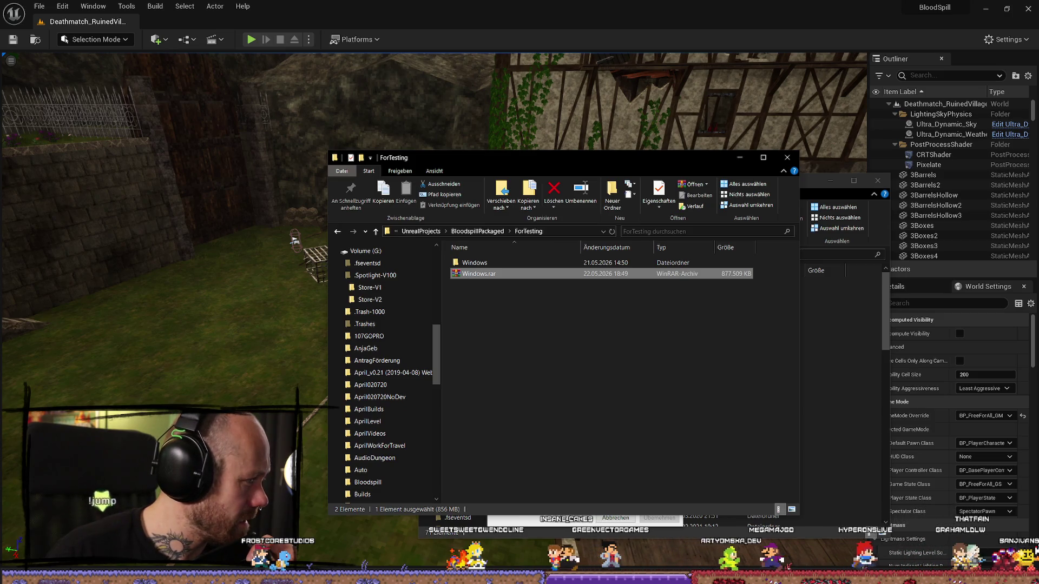
pyautogui.click(617, 335)
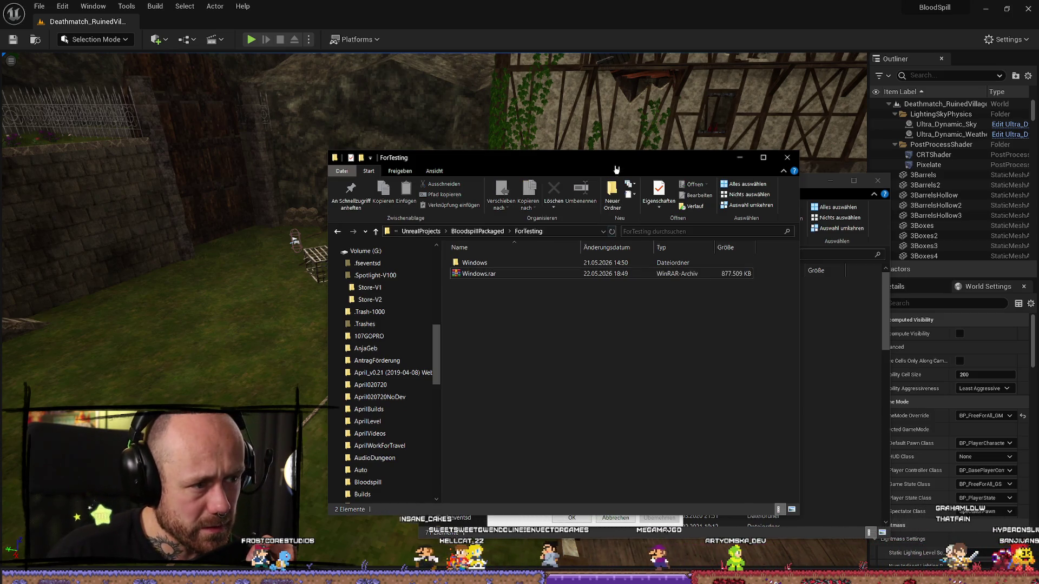
pyautogui.moveTo(509, 157)
pyautogui.mouseDown()
pyautogui.moveTo(245, 150)
pyautogui.moveTo(245, 169)
pyautogui.moveTo(309, 165)
pyautogui.mouseUp()
pyautogui.click(675, 277)
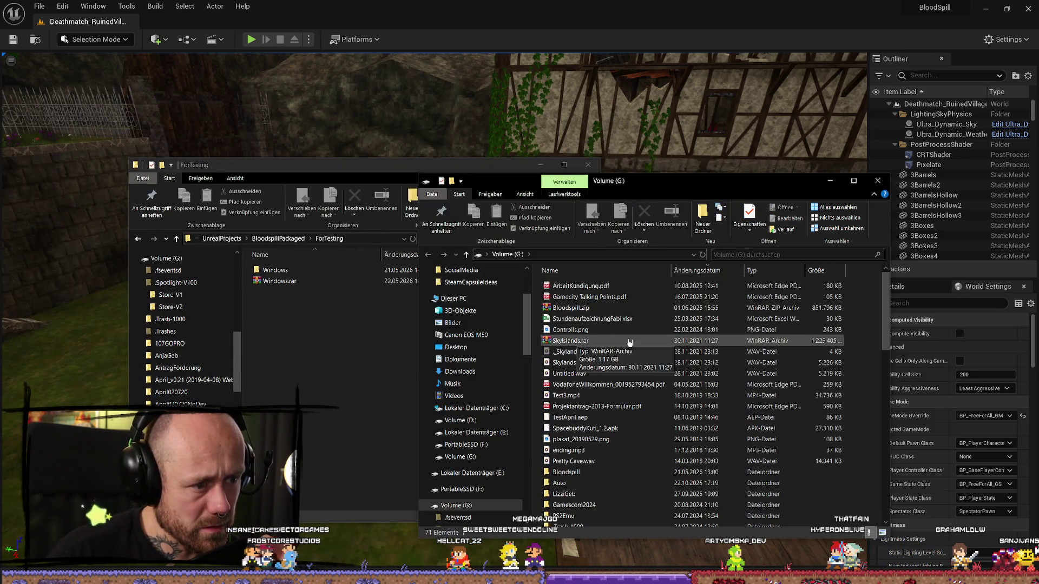
# Open Volume (G:) > Bloodspill and delete its old Windows.rar
pyautogui.moveTo(703, 181); pyautogui.dragTo(503, 396)
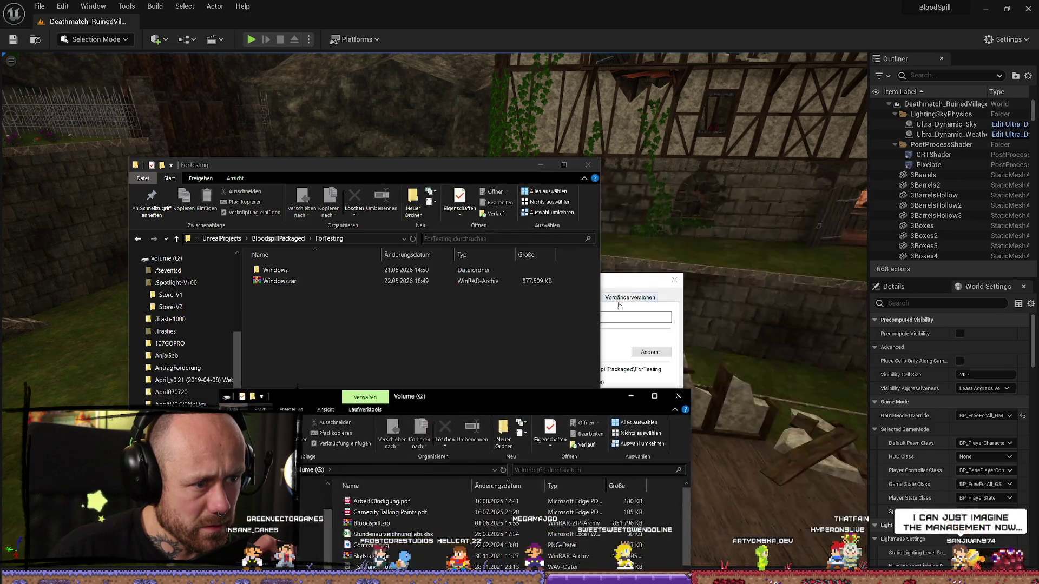
pyautogui.moveTo(576, 396)
pyautogui.mouseDown()
pyautogui.moveTo(717, 271)
pyautogui.moveTo(766, 204)
pyautogui.mouseUp()
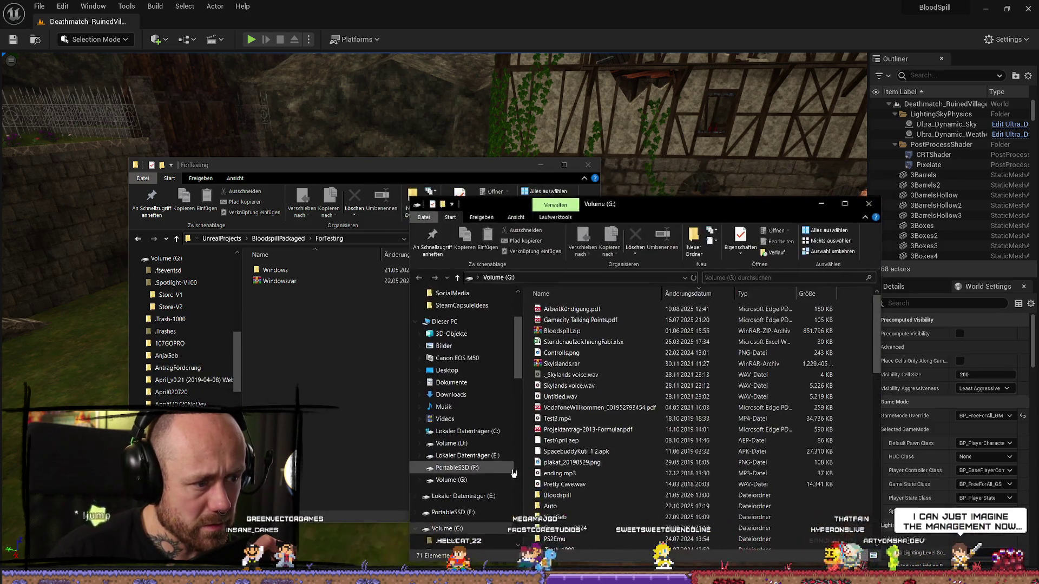
pyautogui.scroll(-10, 553, 424)
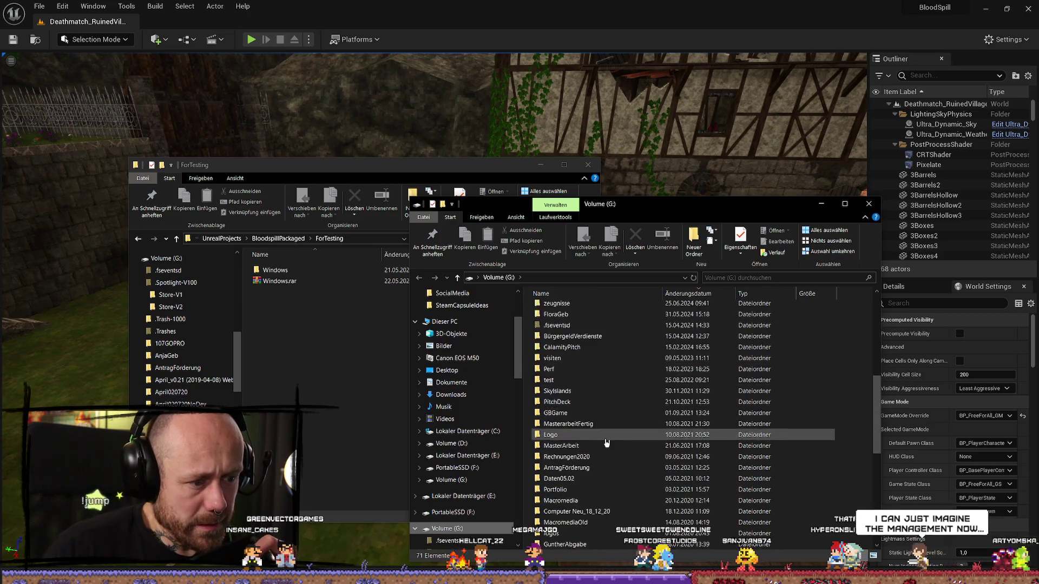
pyautogui.scroll(10, 590, 404)
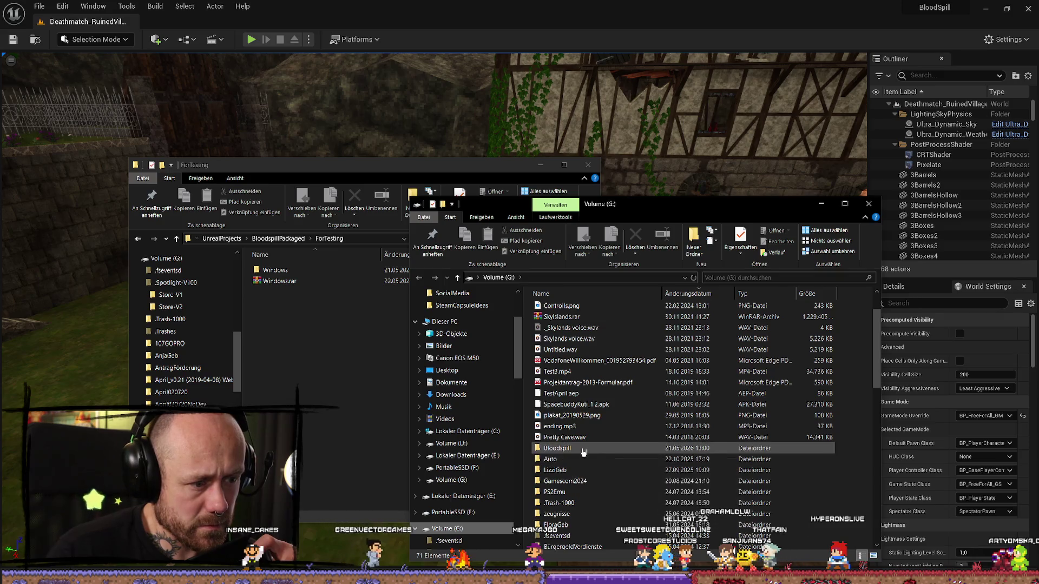
pyautogui.doubleClick(584, 449)
pyautogui.click(588, 313)
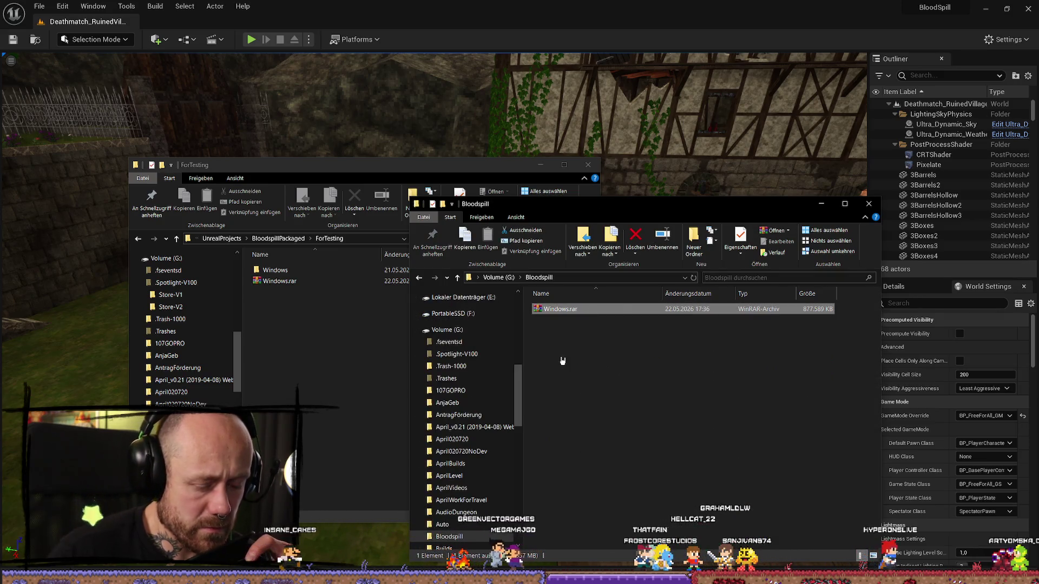
pyautogui.press('Delete')
pyautogui.click(557, 338)
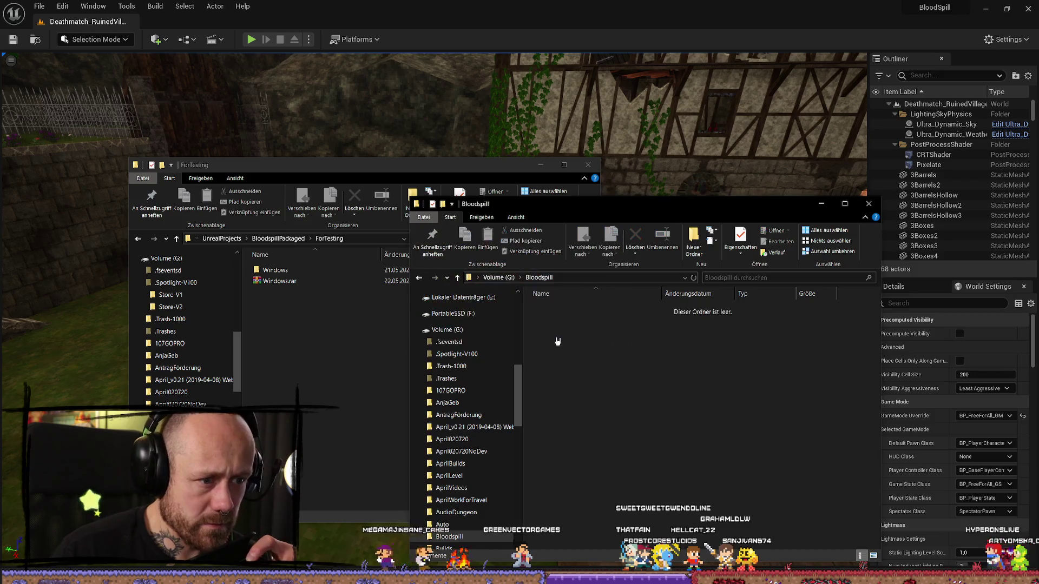
# Copy the new 877,509 KB Windows.rar from ForTesting into the Bloodspill folder
pyautogui.click(388, 343)
pyautogui.click(285, 283)
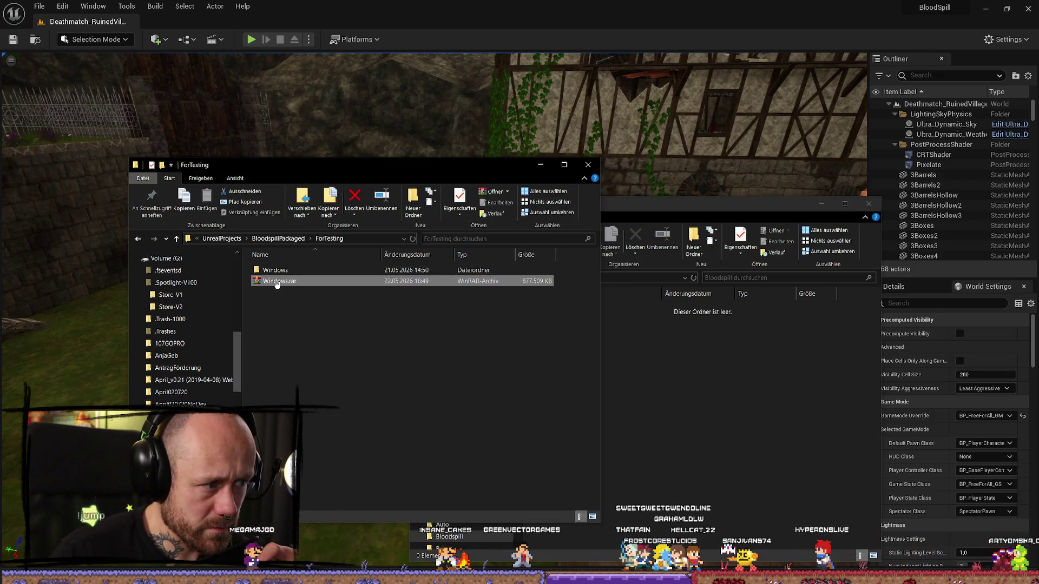
pyautogui.moveTo(276, 284)
pyautogui.mouseDown()
pyautogui.moveTo(736, 357)
pyautogui.moveTo(720, 352)
pyautogui.mouseUp()
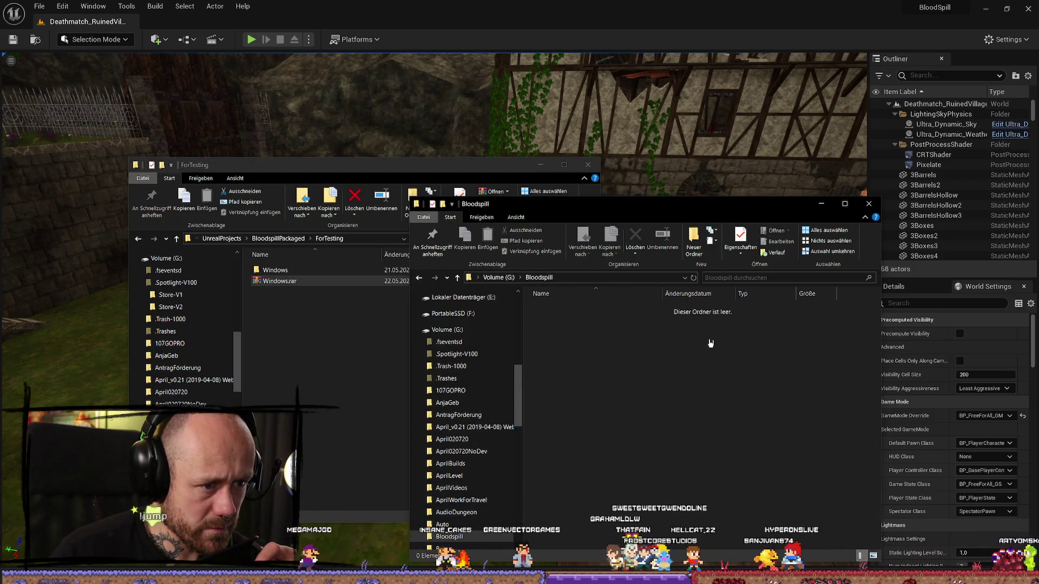
pyautogui.click(540, 165)
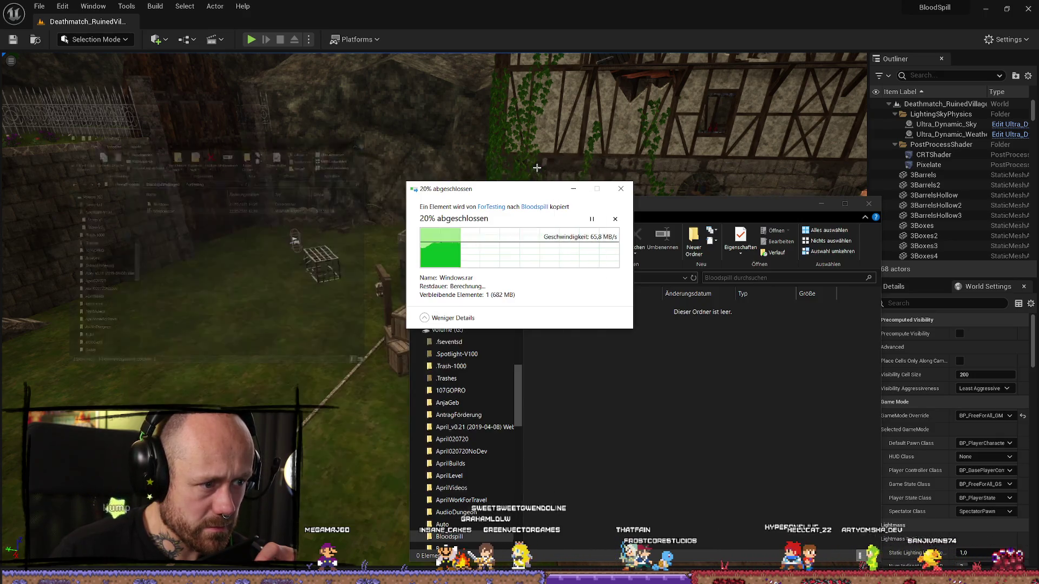
pyautogui.click(638, 210)
pyautogui.moveTo(637, 210); pyautogui.dragTo(517, 159)
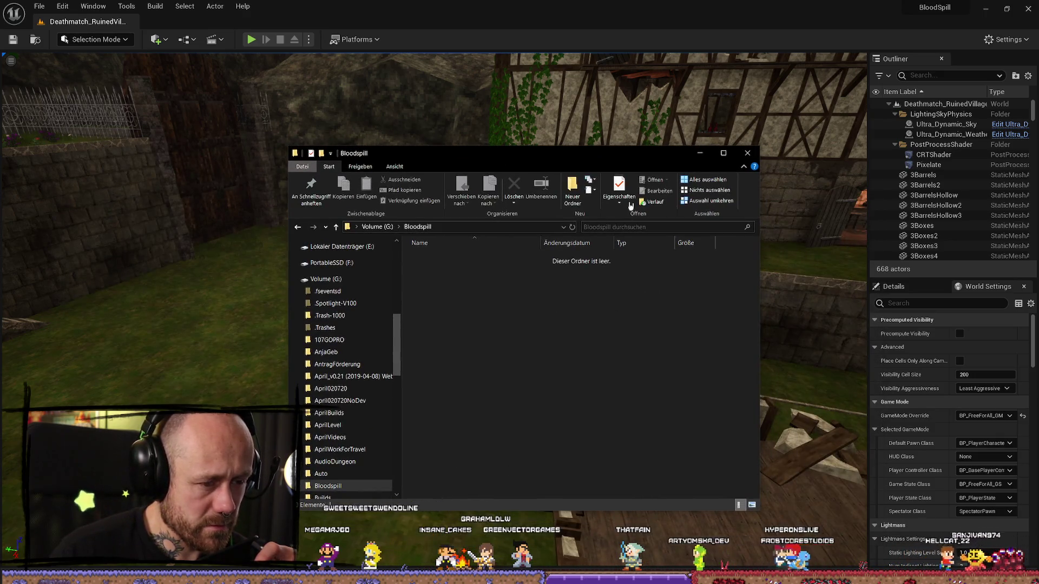
pyautogui.moveTo(627, 147)
pyautogui.mouseDown()
pyautogui.moveTo(721, 366)
pyautogui.moveTo(663, 113)
pyautogui.mouseUp()
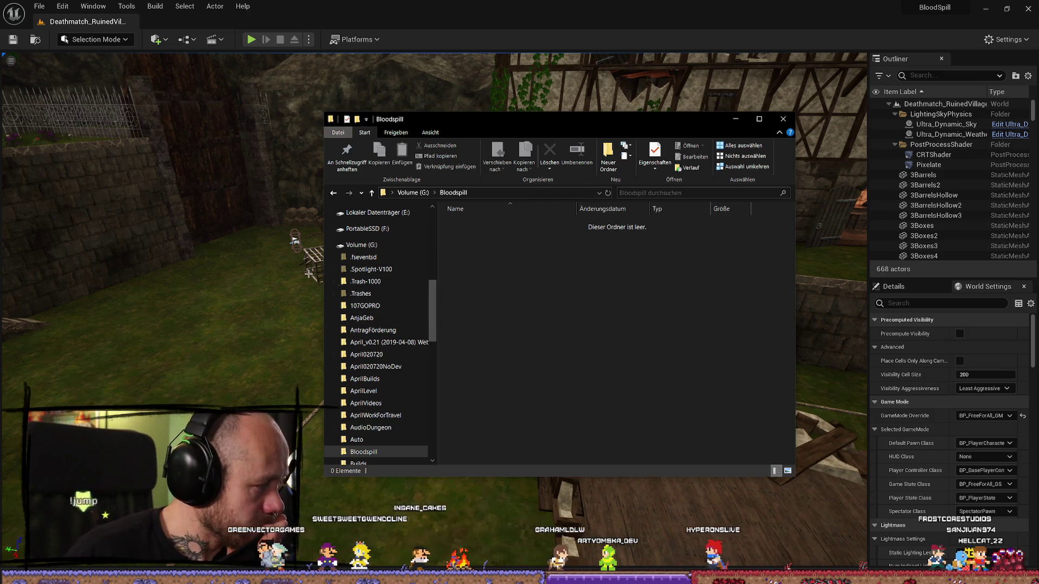
pyautogui.click(579, 277)
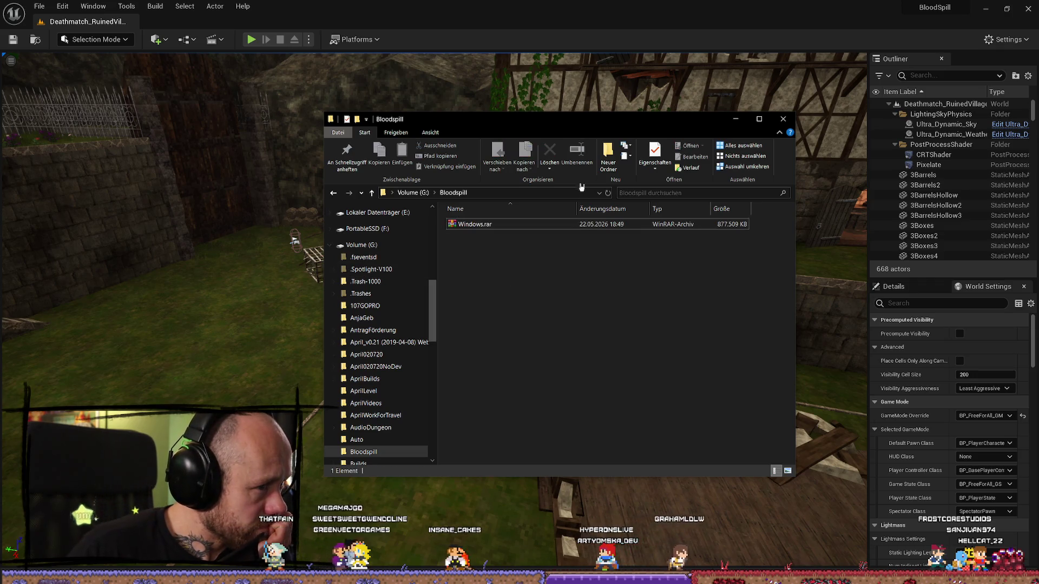
pyautogui.click(816, 124)
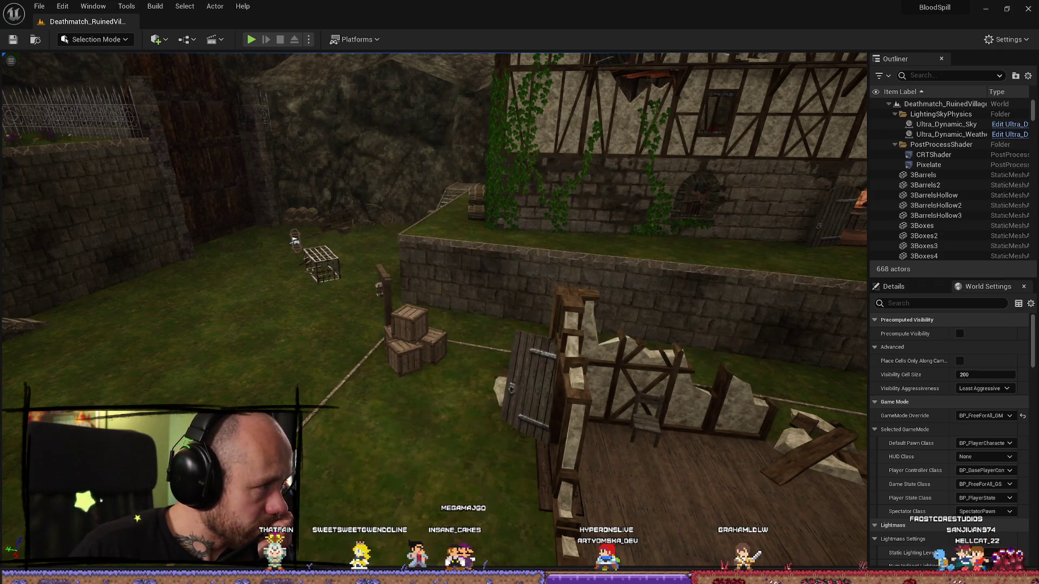
# Bring the ForTesting Explorer window in front of the Deathmatch_RuinedVillage viewport
pyautogui.hotkey('alt', 'Tab')
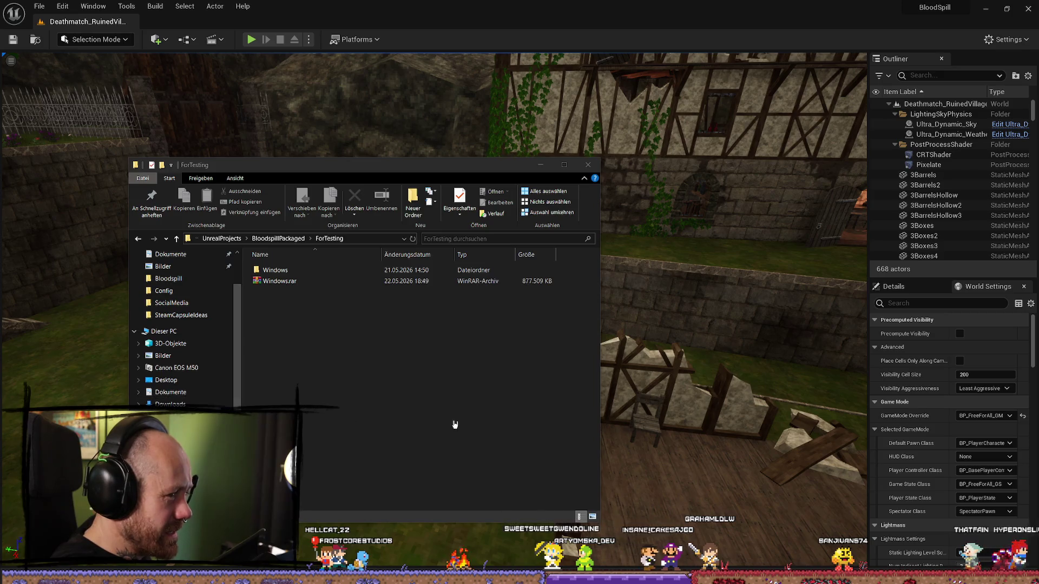
# Open ForTesting's Windows build folder and launch Bloodspill.exe
pyautogui.click(475, 399)
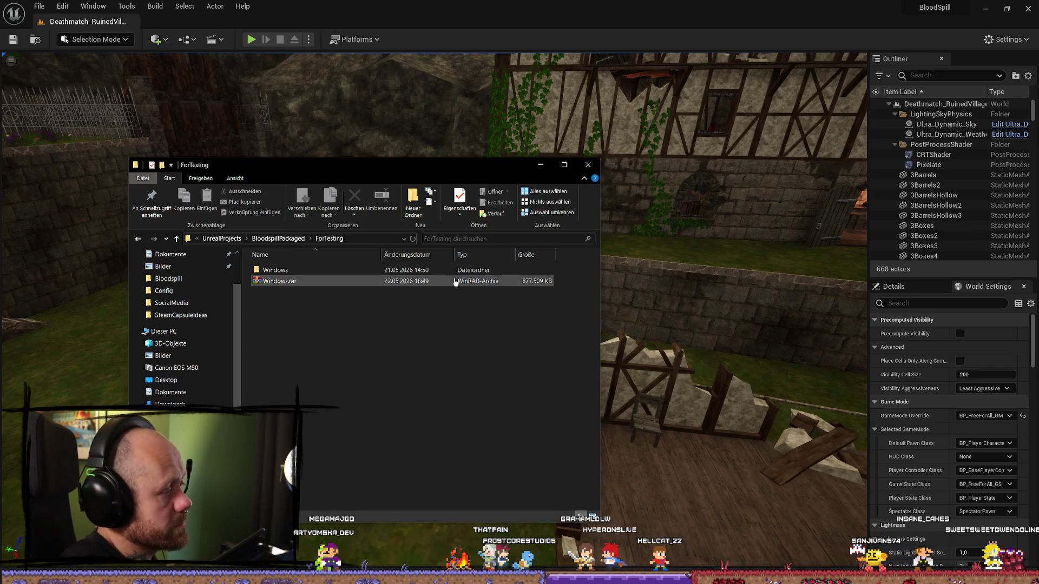
pyautogui.doubleClick(362, 271)
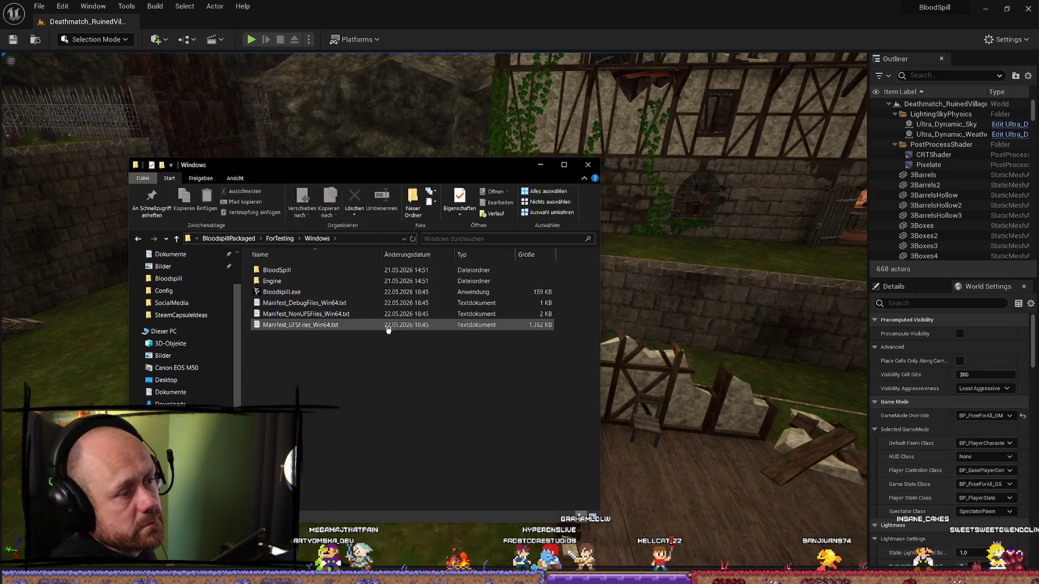
pyautogui.click(326, 295)
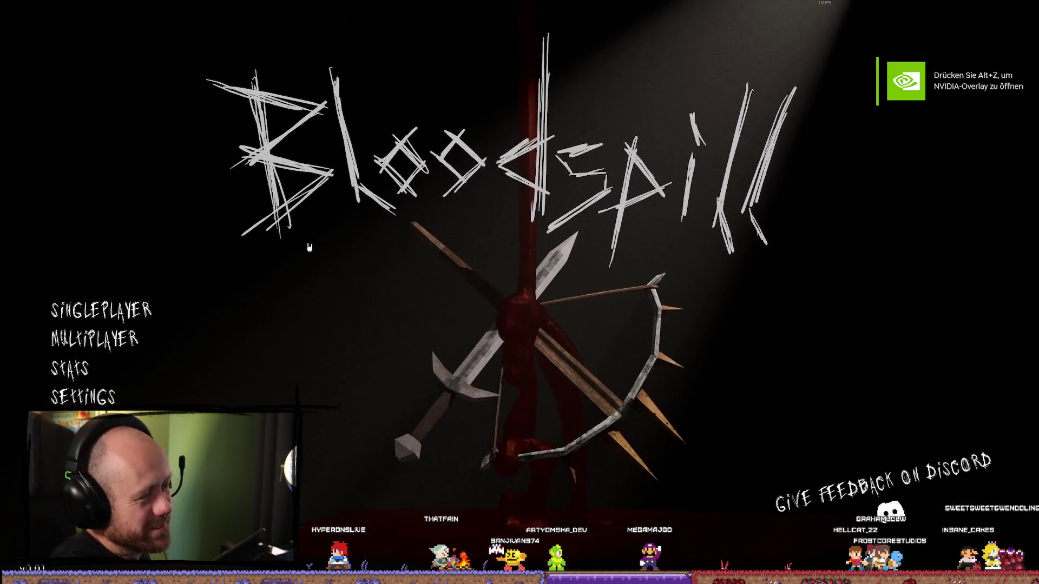
# Enter the Multiplayer server browser from the main menu and refresh the server list twice
pyautogui.click(122, 345)
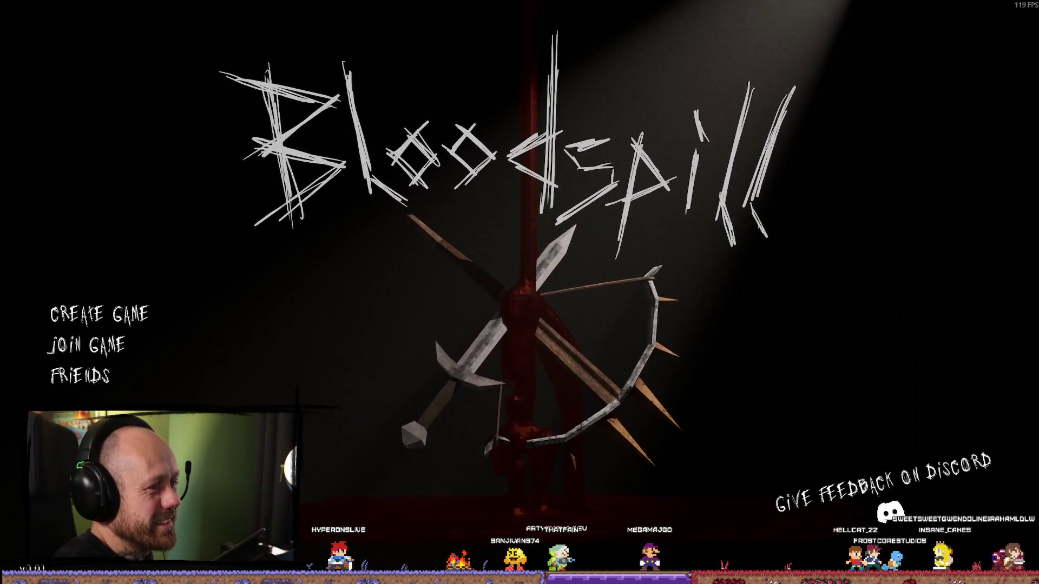
pyautogui.press('Escape')
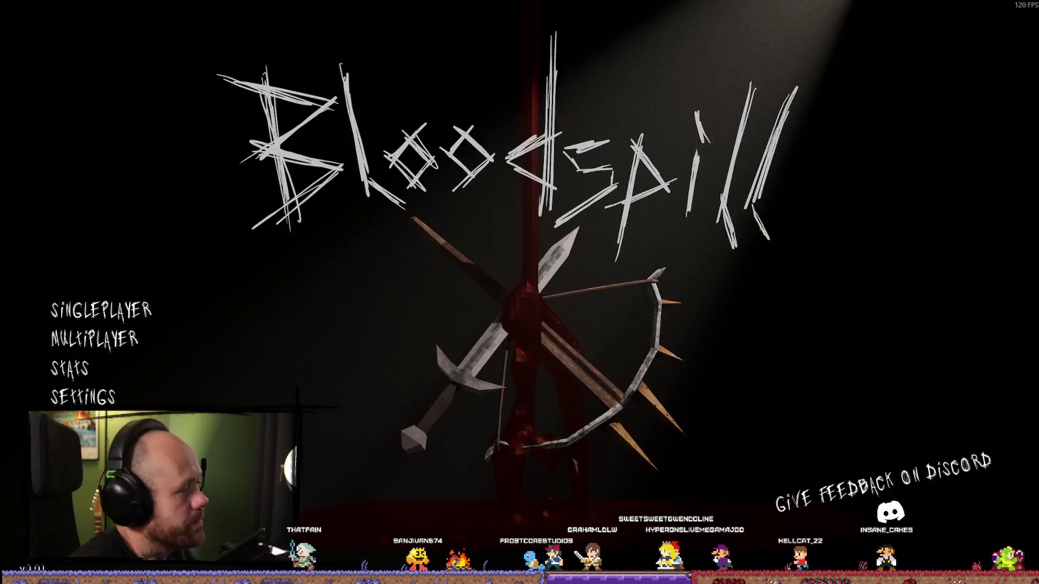
pyautogui.click(95, 340)
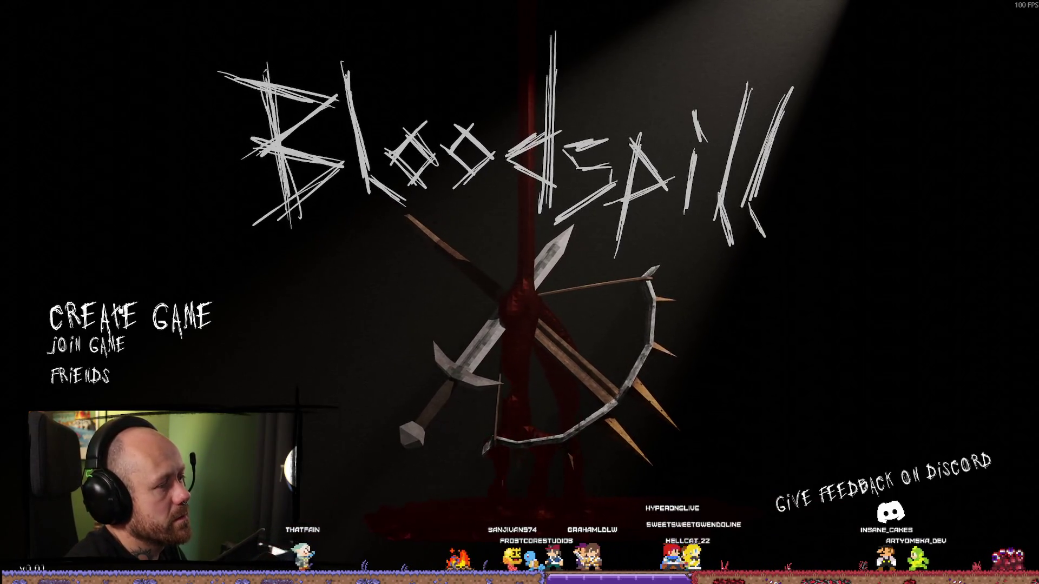
pyautogui.click(86, 344)
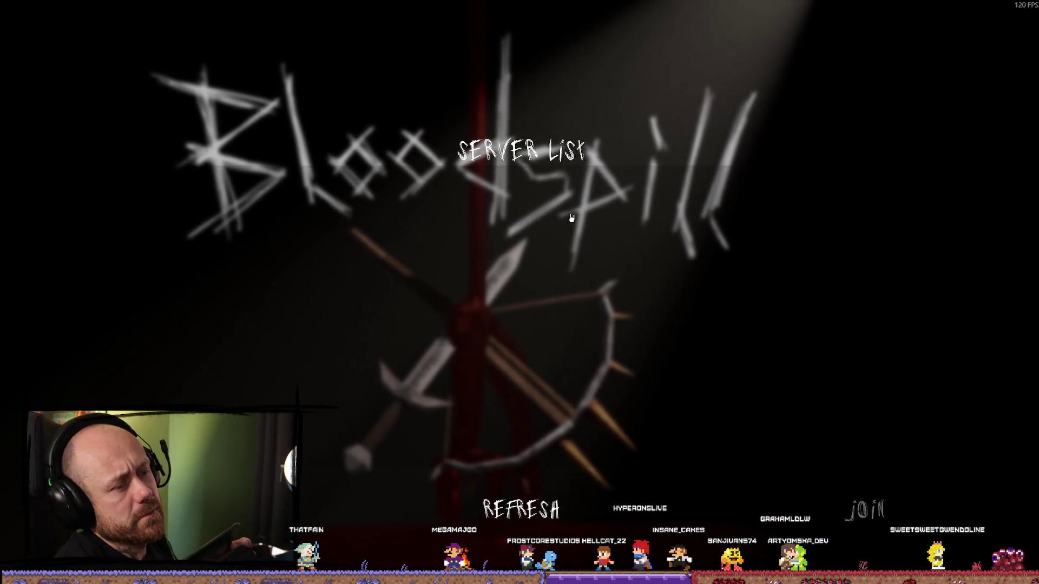
pyautogui.click(539, 520)
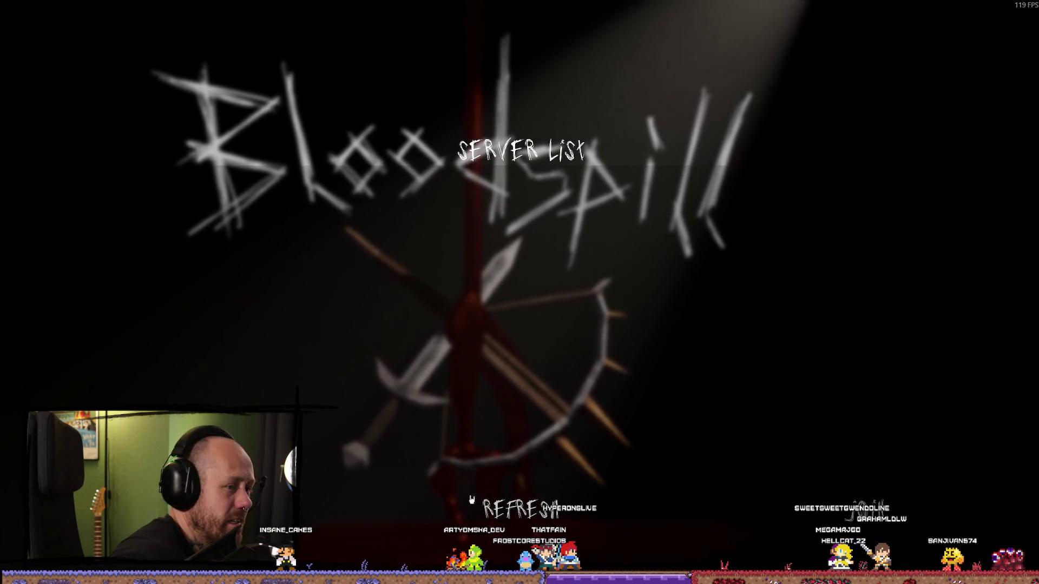
pyautogui.click(471, 499)
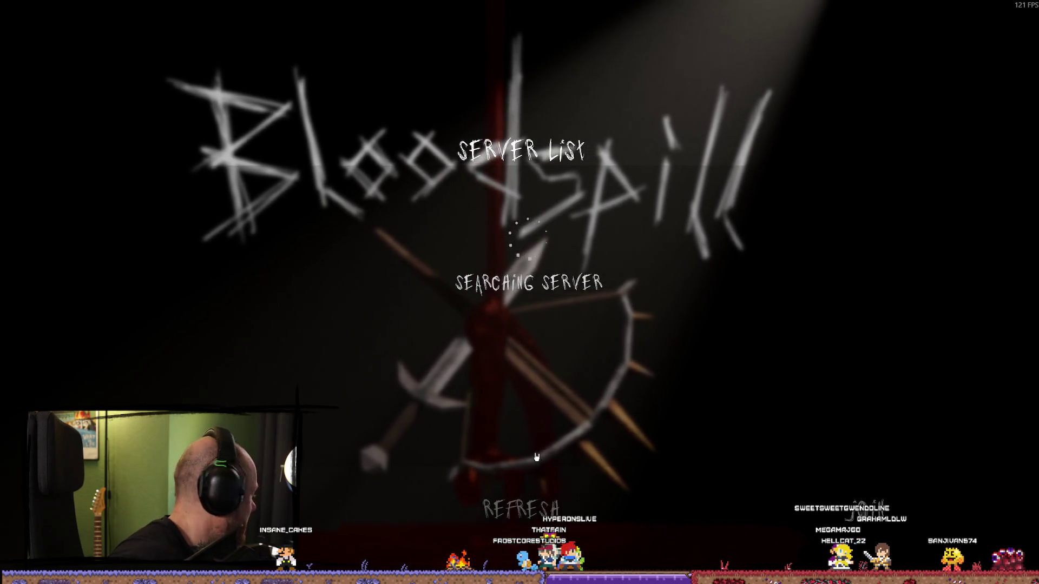
# Refresh the server list once more, then back out to the Multiplayer menu
pyautogui.click(516, 510)
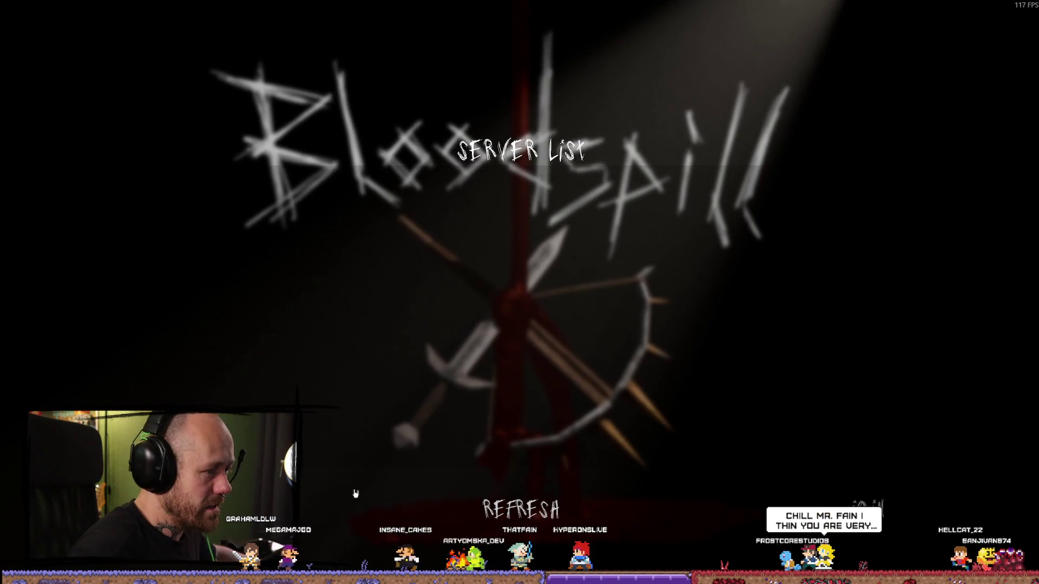
pyautogui.press('Escape')
pyautogui.click(95, 340)
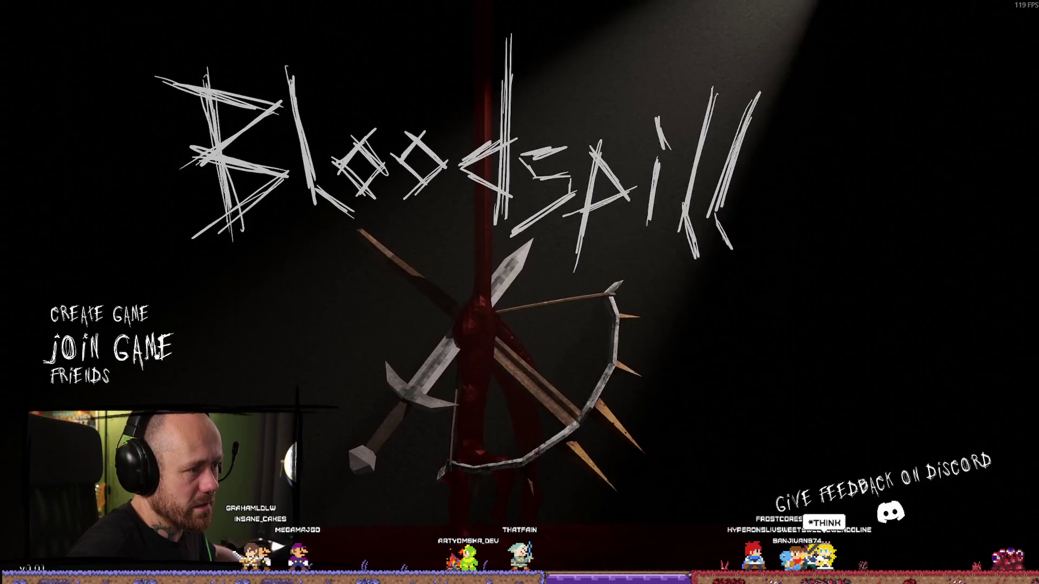
# Create and start a Deathmatch game on FacingCastles with 3 bots, reaching the loadout screen
pyautogui.click(108, 323)
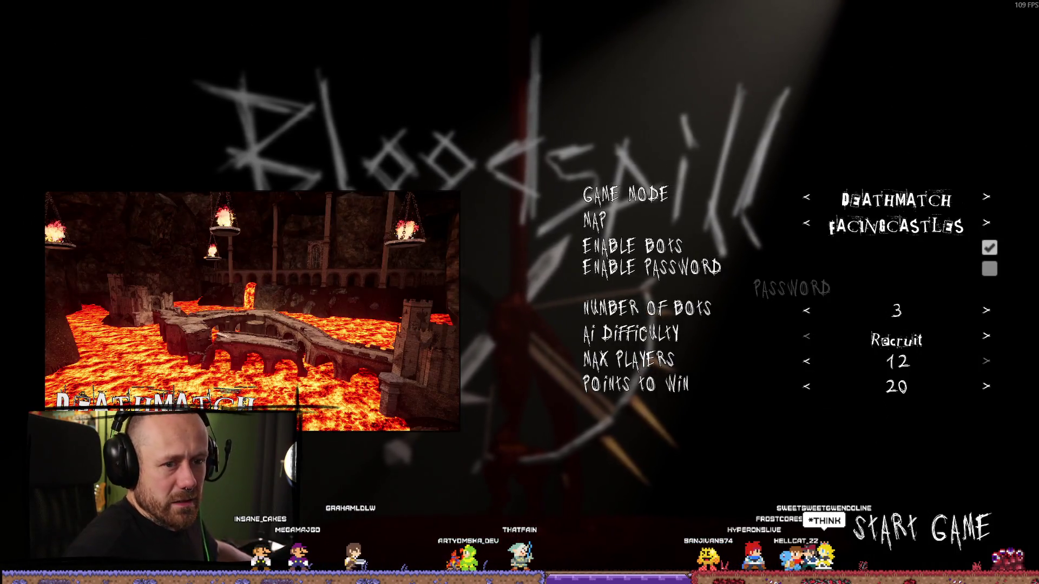
pyautogui.click(926, 529)
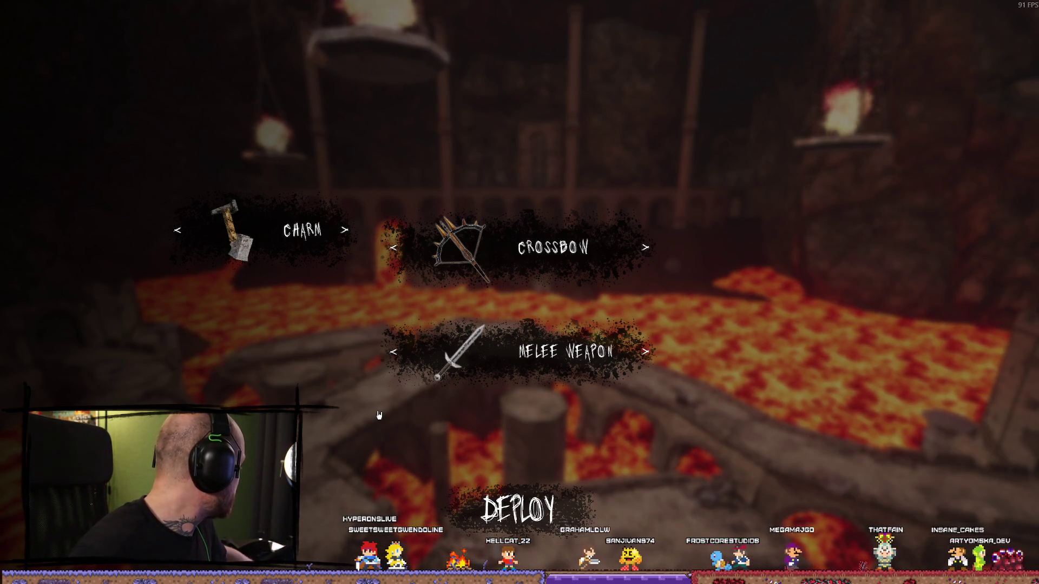
# Deploy briefly, quit the match from the pause menu, and close Bloodspill with Alt+F4
pyautogui.click(518, 509)
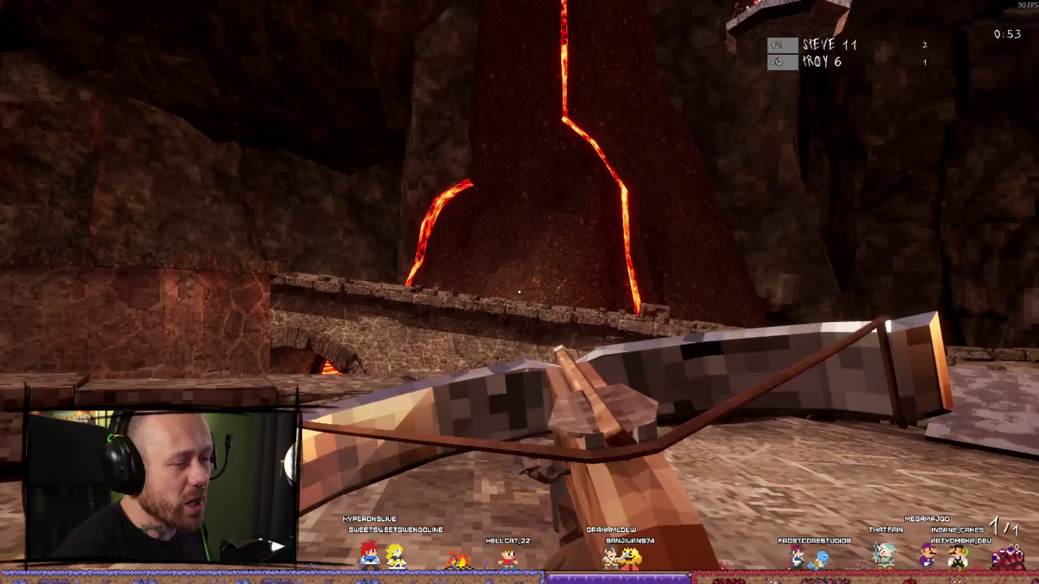
pyautogui.press('Escape')
pyautogui.click(196, 302)
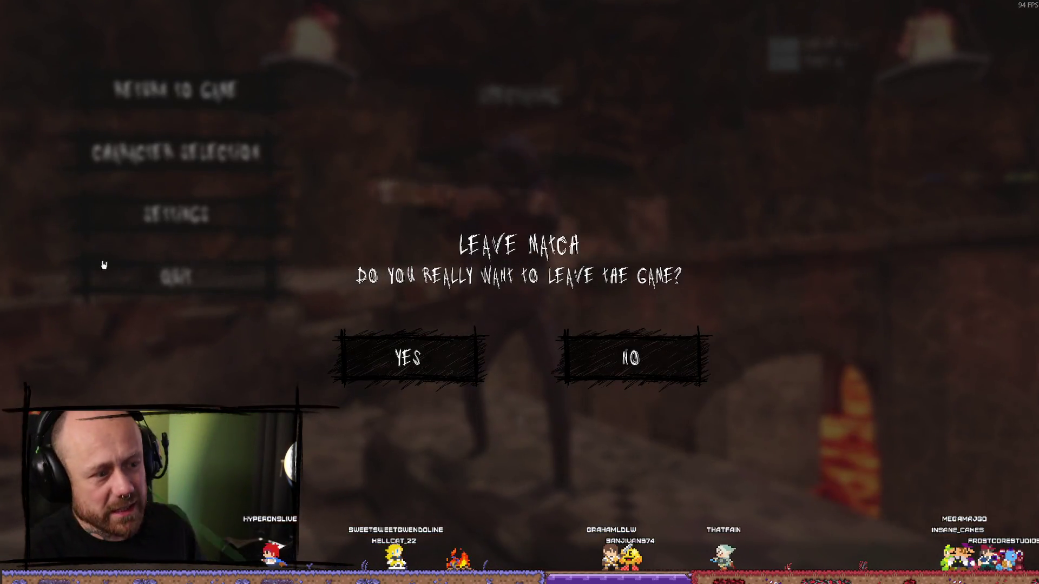
pyautogui.click(408, 357)
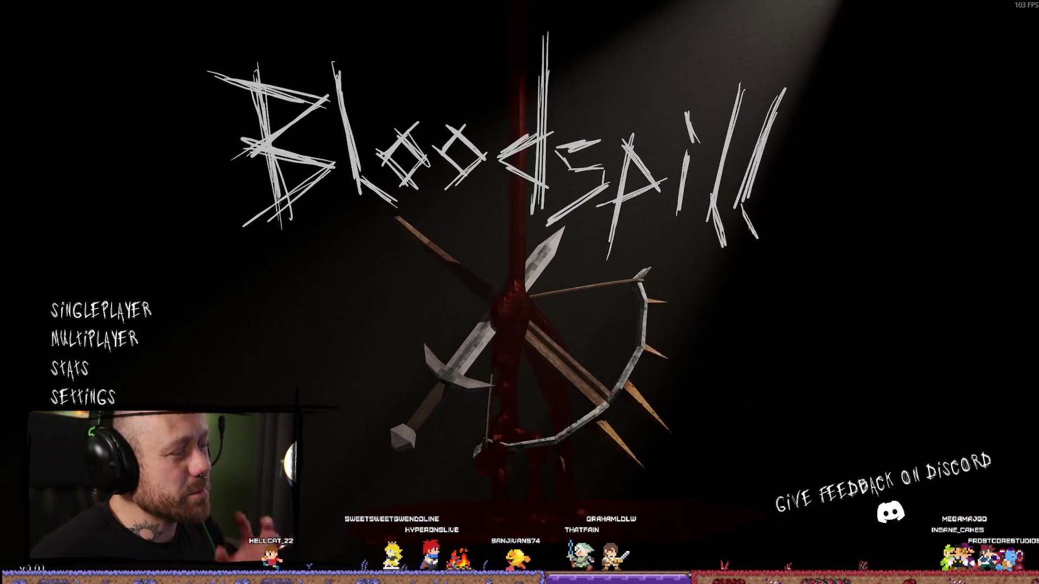
pyautogui.hotkey('alt', 'F4')
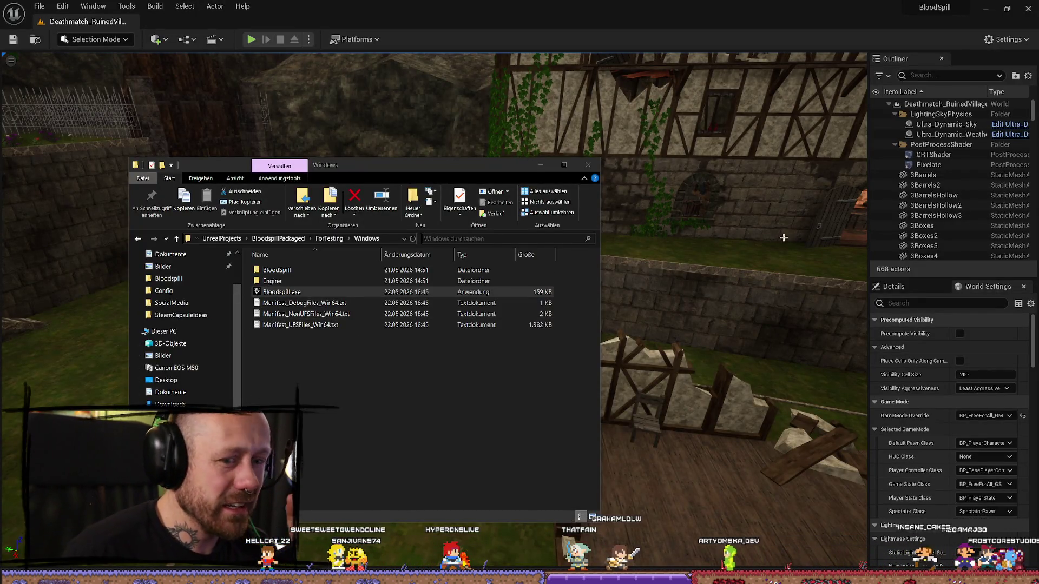
# Close the ForTesting build folder and bring up the Content Drawer showing BP_Base_GM and BP_Menu_GM
pyautogui.click(588, 165)
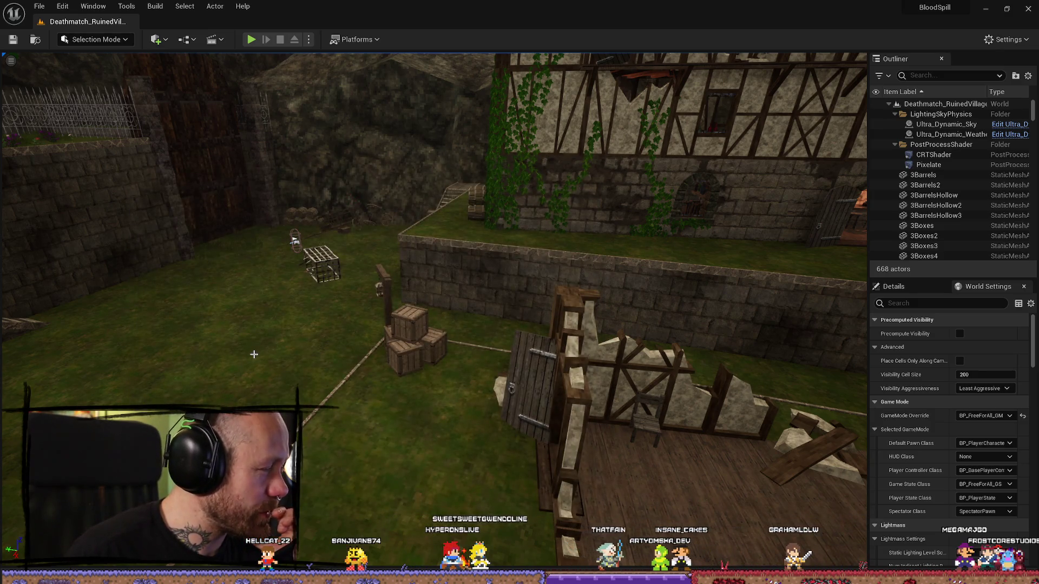
pyautogui.moveTo(253, 360); pyautogui.dragTo(274, 321)
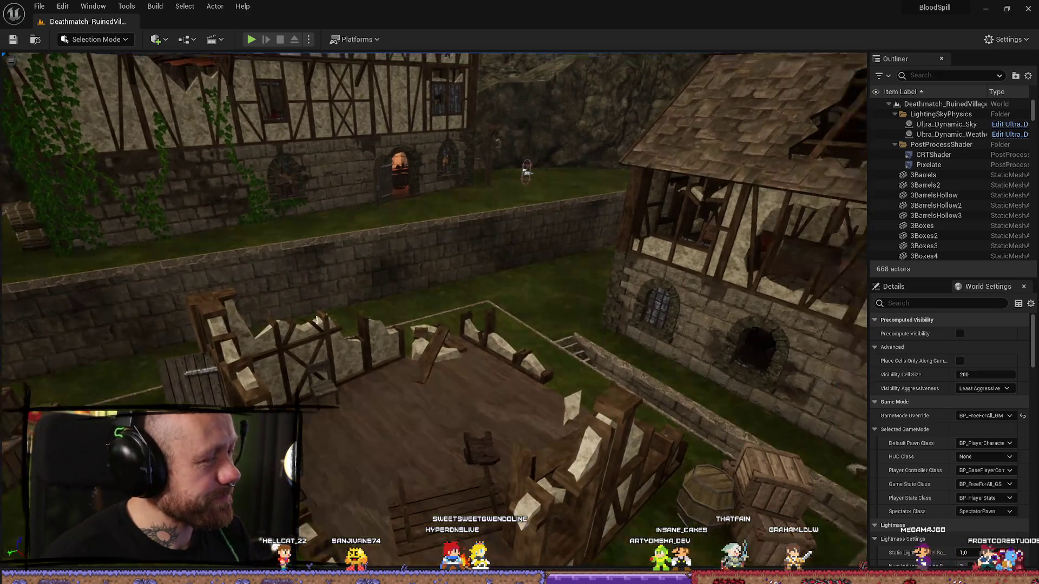
pyautogui.hotkey('ctrl', 'space')
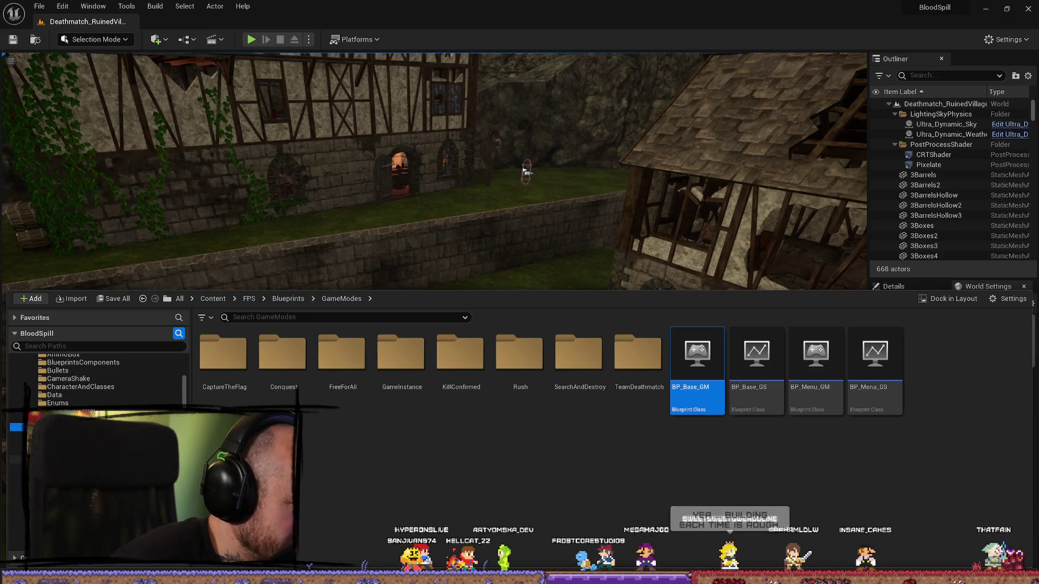
pyautogui.scroll(5, 95, 379)
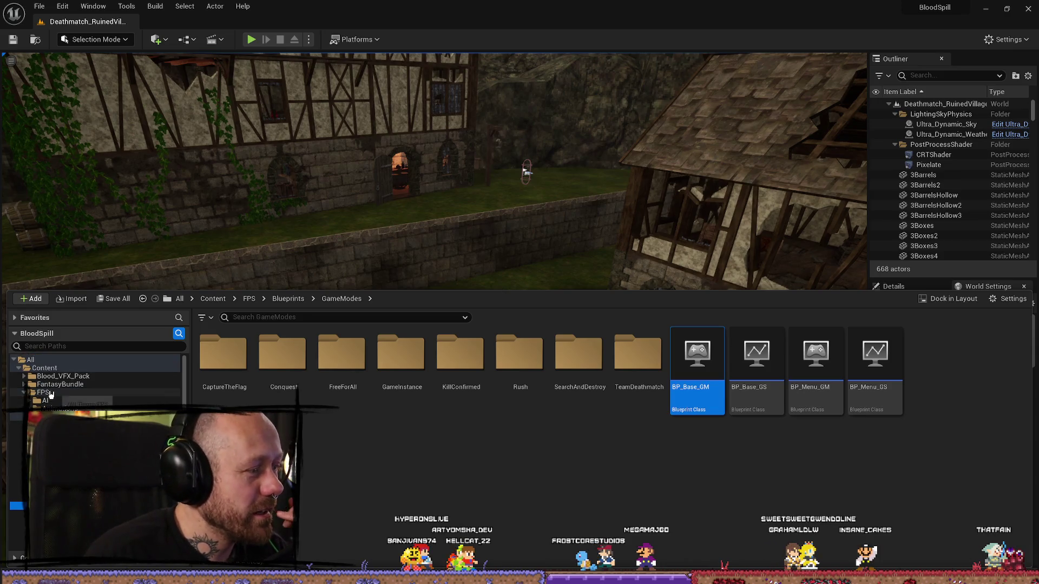
# Navigate the Content Drawer to Content > FPS > UI
pyautogui.click(51, 393)
pyautogui.doubleClick(816, 373)
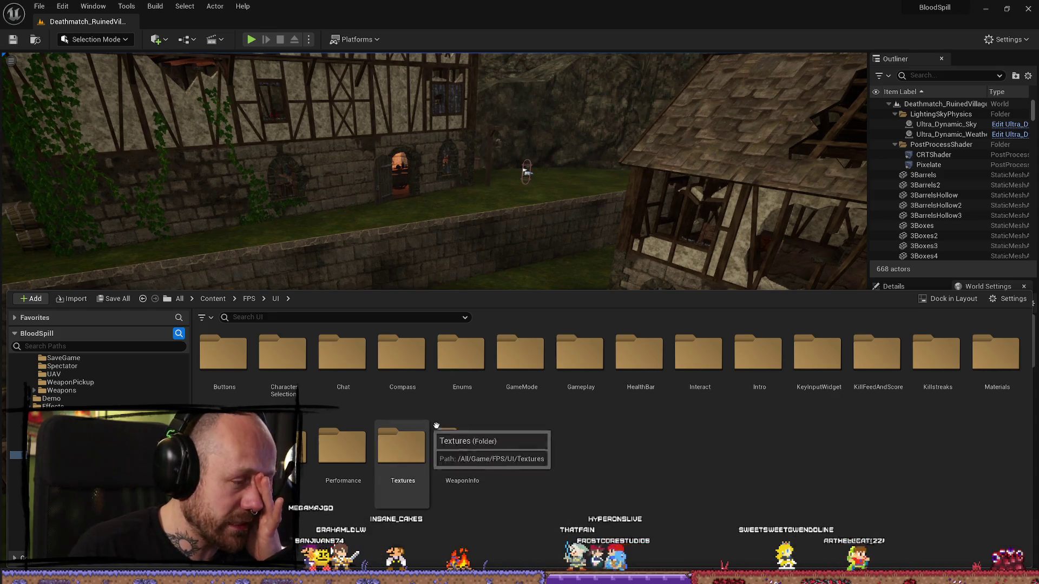
# Browse the Gameplay, GameMode > CaptureTheFlag and CharacterSelection UI subfolders
pyautogui.scroll(-2, 97, 379)
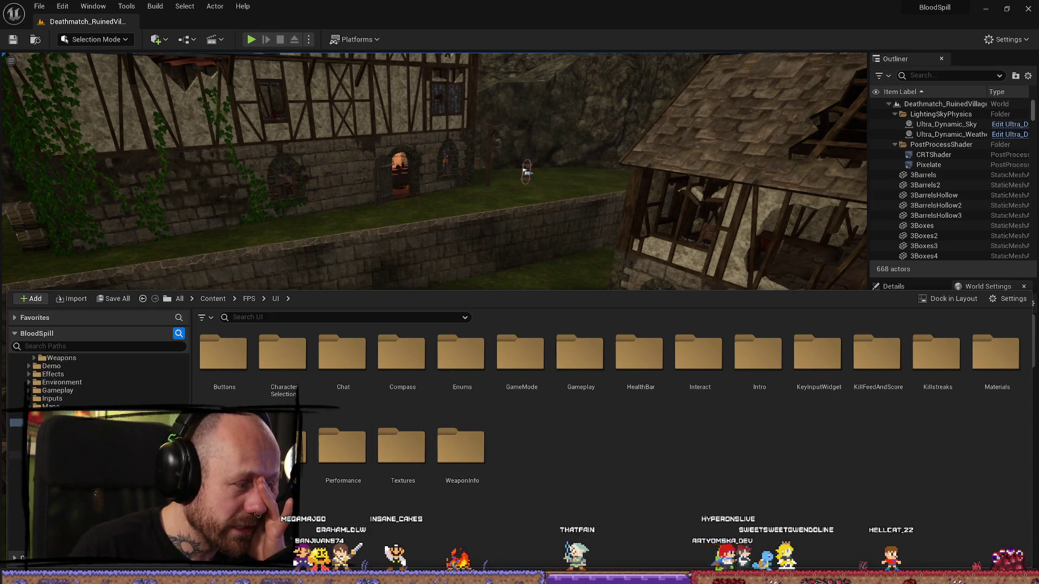
pyautogui.doubleClick(581, 354)
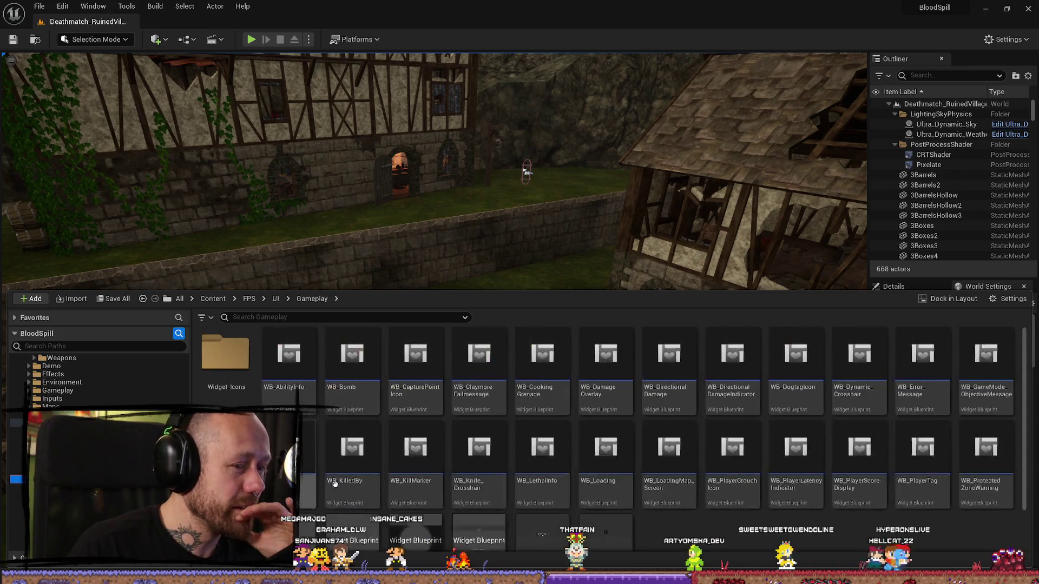
pyautogui.scroll(-1, 718, 463)
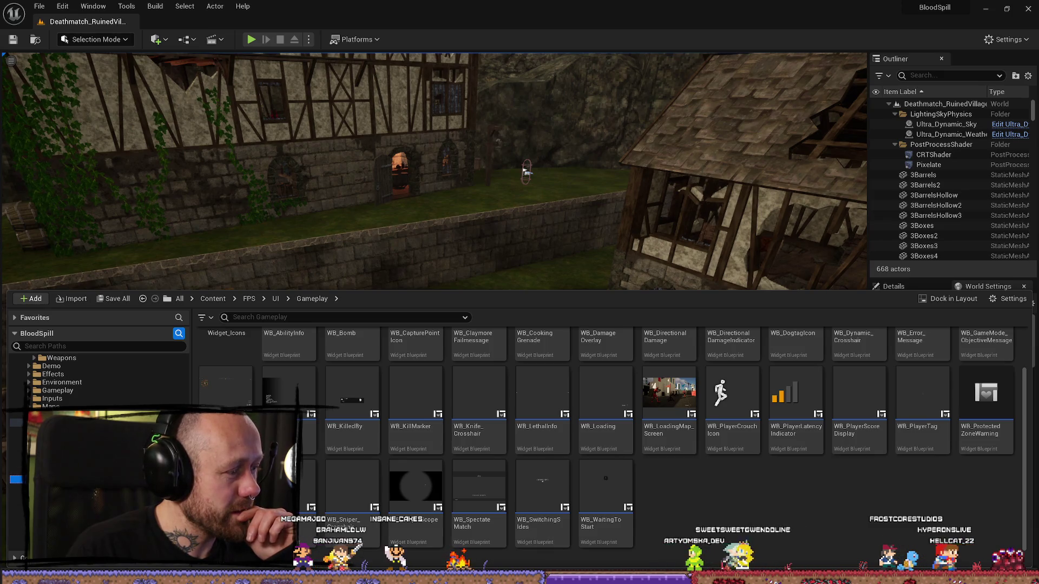
pyautogui.scroll(-1, 98, 378)
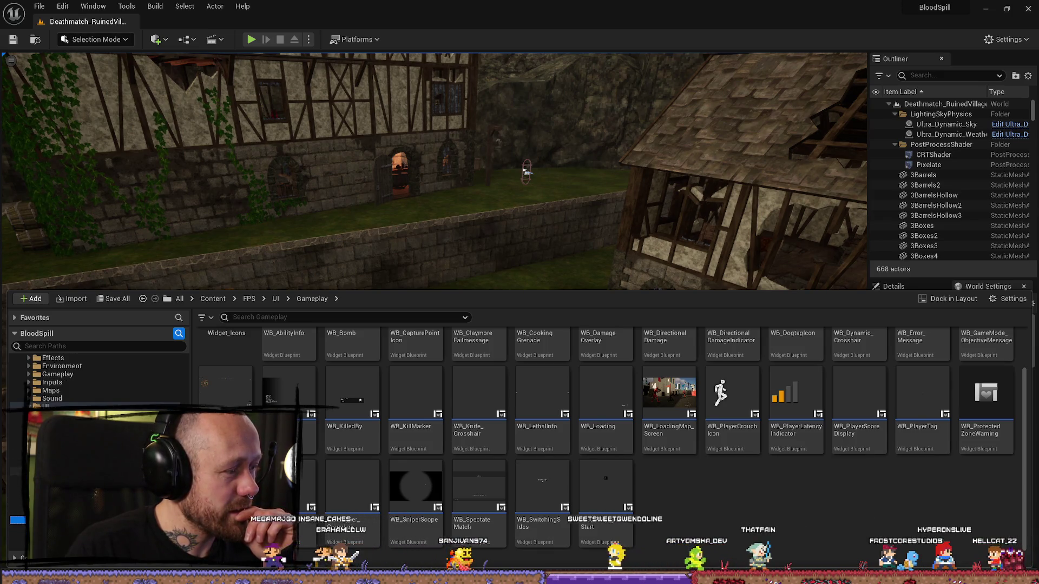
pyautogui.doubleClick(302, 362)
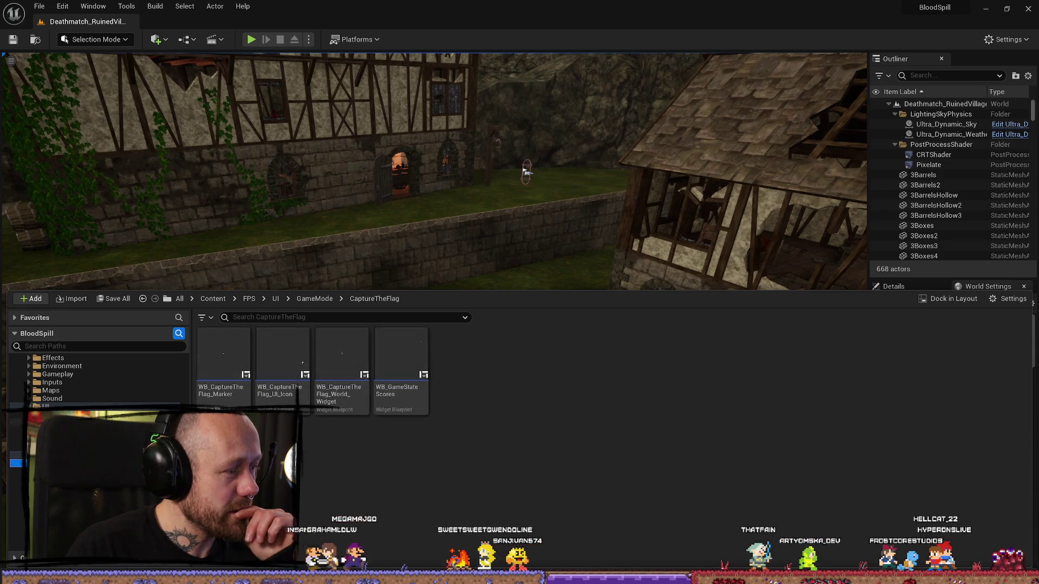
pyautogui.click(275, 299)
pyautogui.doubleClick(281, 351)
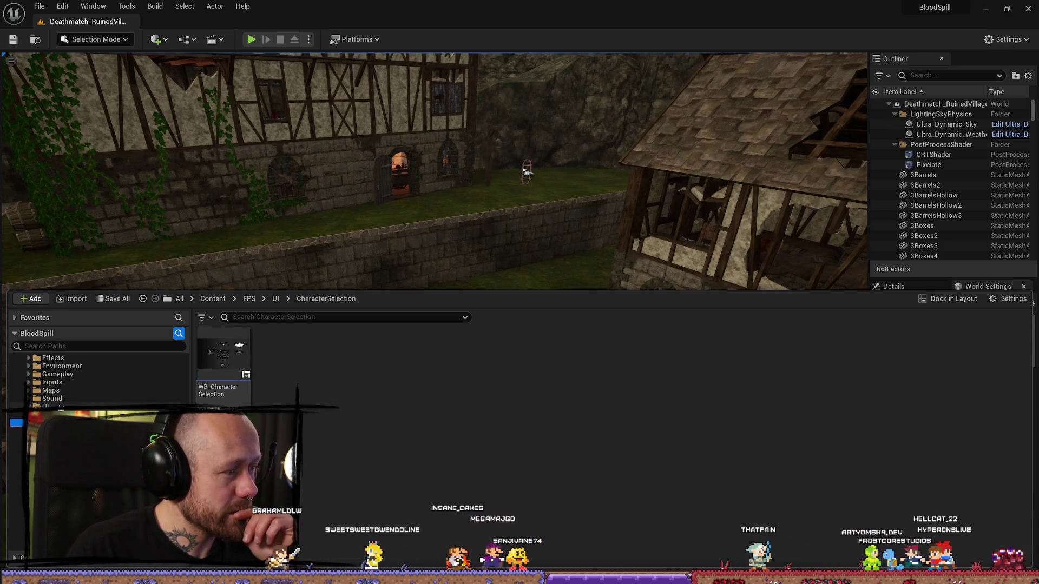
pyautogui.click(170, 404)
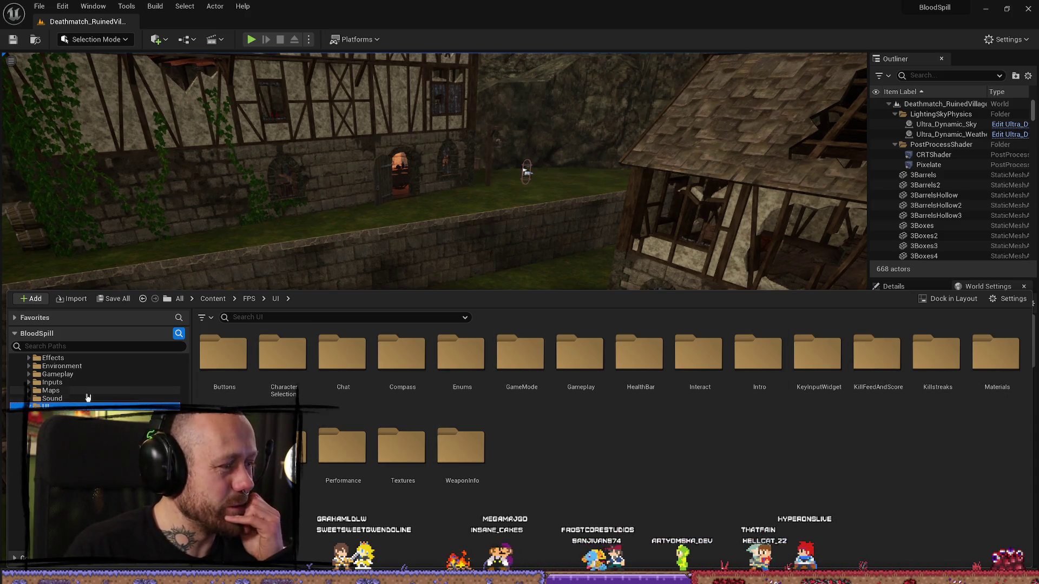
pyautogui.scroll(3, 88, 397)
pyautogui.scroll(5, 155, 391)
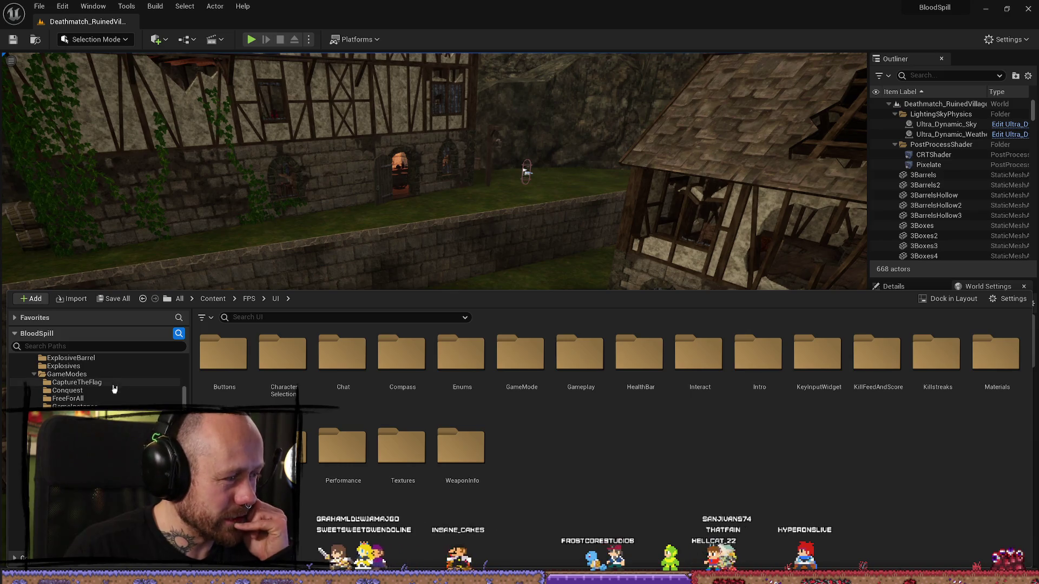
pyautogui.scroll(3, 98, 381)
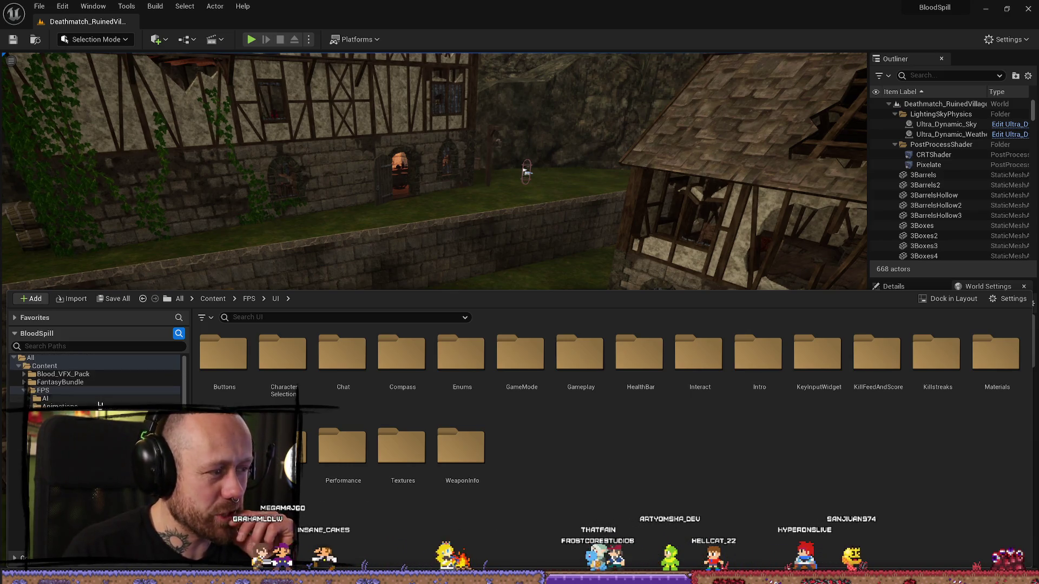
# Peek into the Performance and GameMode folders, then open FPS > UI > Menus
pyautogui.click(43, 392)
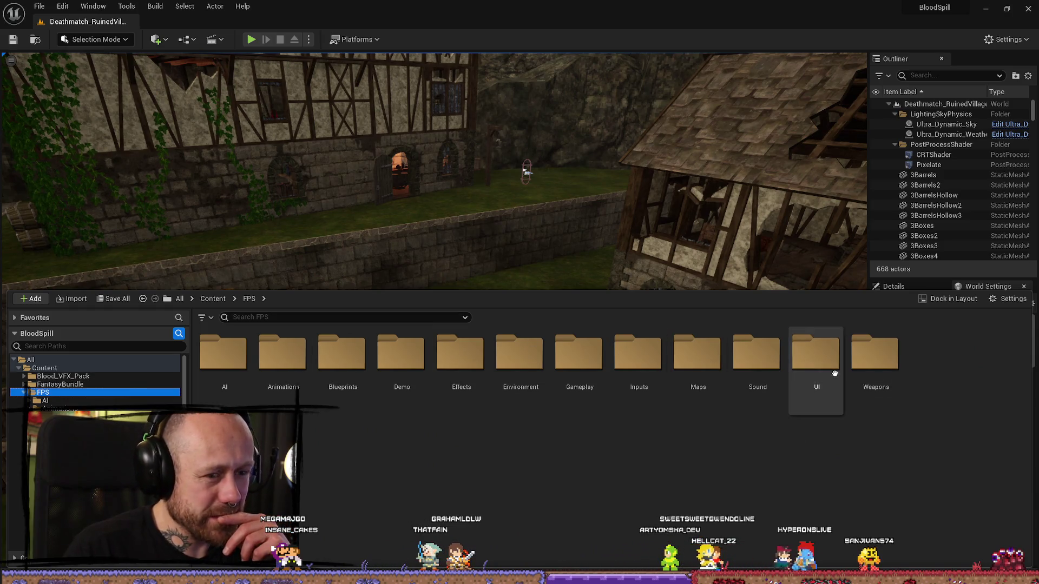
pyautogui.doubleClick(815, 354)
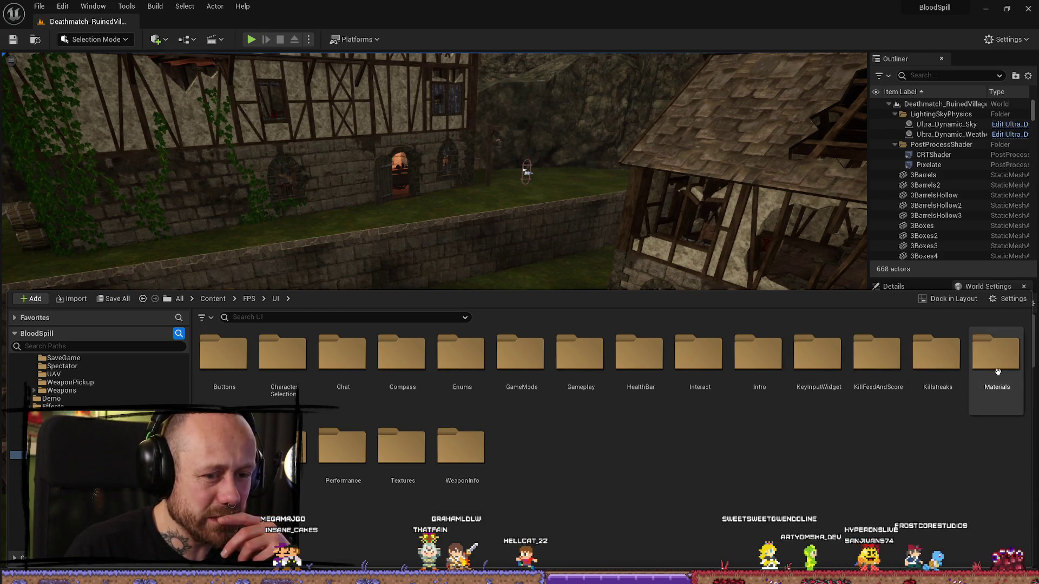
pyautogui.doubleClick(347, 457)
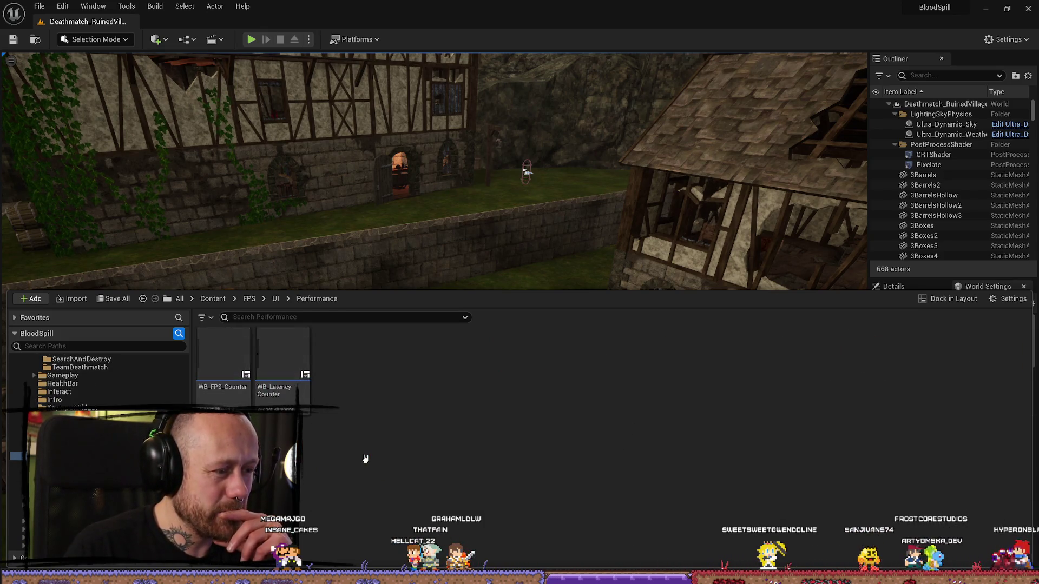
pyautogui.hotkey('alt', 'Left')
pyautogui.click(469, 454)
pyautogui.click(541, 449)
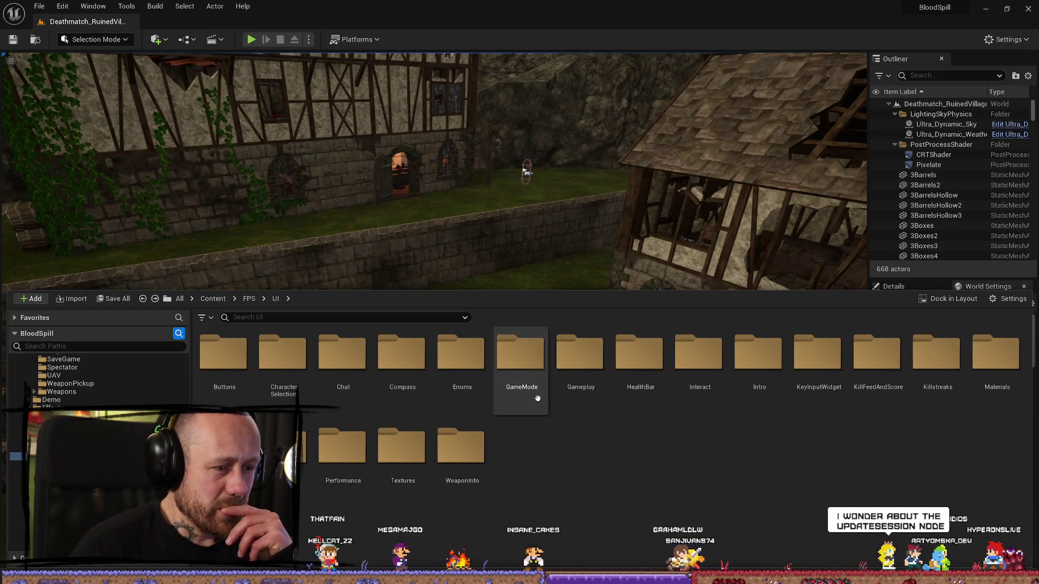
pyautogui.doubleClick(533, 377)
pyautogui.hotkey('alt', 'Left')
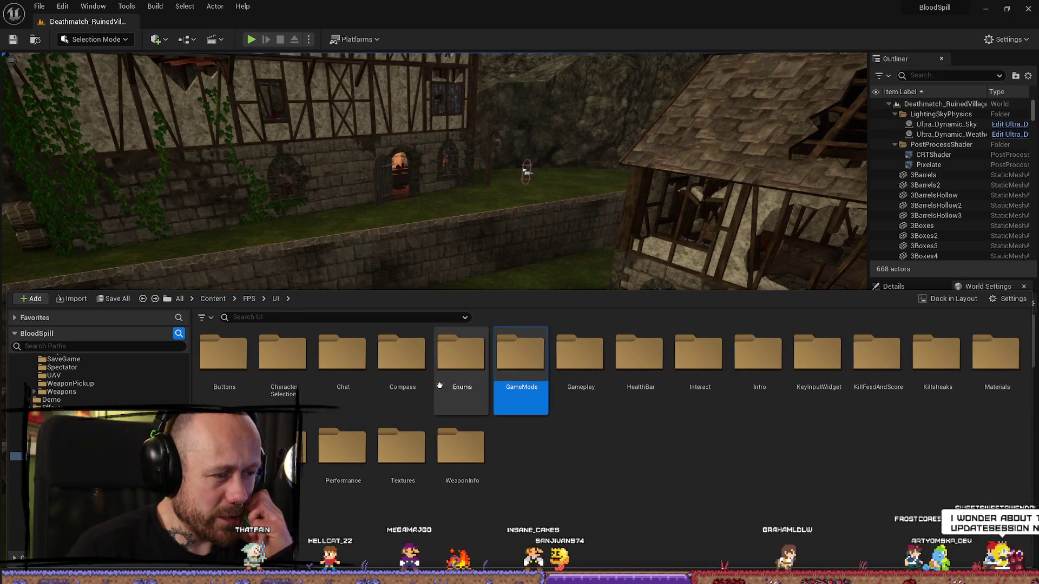
pyautogui.doubleClick(223, 449)
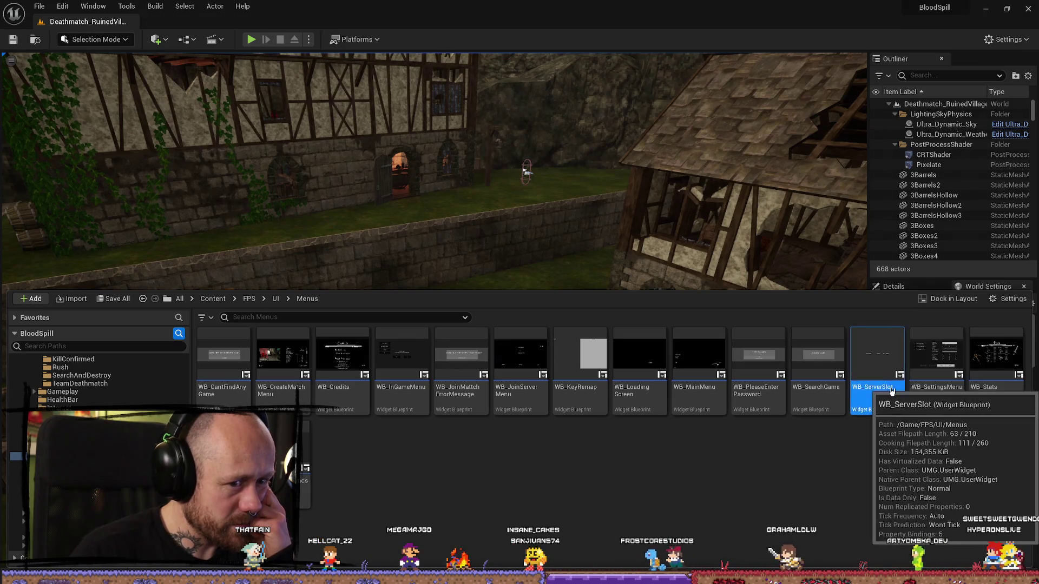
# Open WB_ServerSlot's GetServerCurrentPlayers graph and move Get Current Players down-left
pyautogui.doubleClick(891, 407)
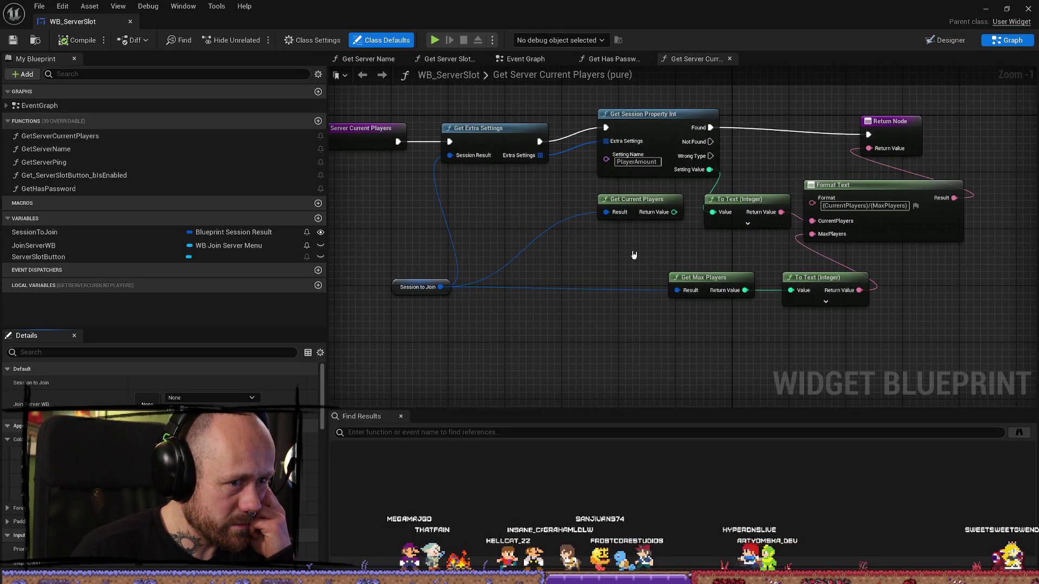
pyautogui.moveTo(618, 262)
pyautogui.mouseDown()
pyautogui.moveTo(579, 285)
pyautogui.moveTo(625, 255)
pyautogui.moveTo(596, 283)
pyautogui.moveTo(548, 282)
pyautogui.mouseUp()
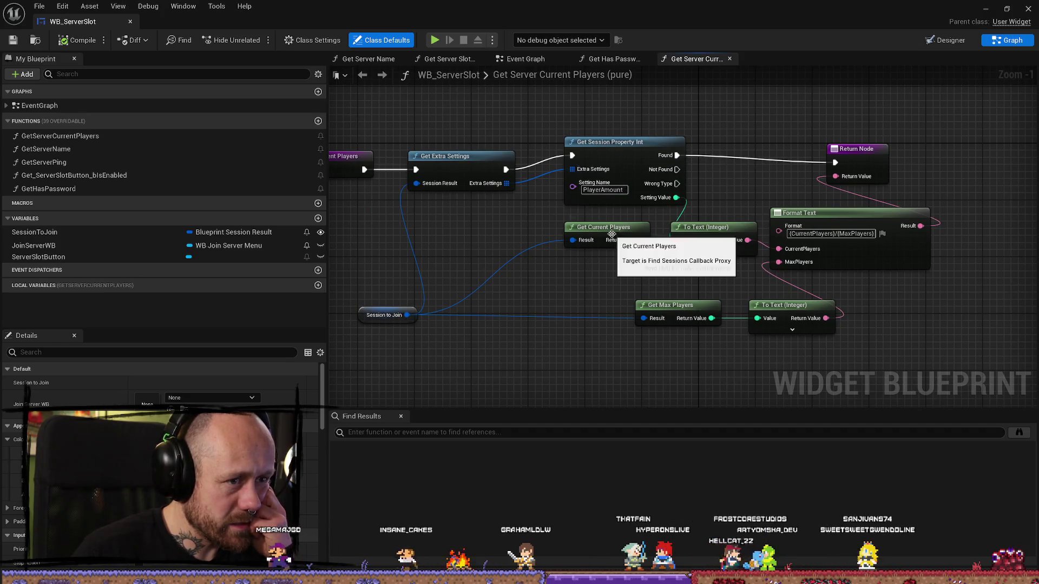
pyautogui.moveTo(484, 222)
pyautogui.mouseDown()
pyautogui.moveTo(576, 222)
pyautogui.moveTo(504, 202)
pyautogui.mouseUp()
pyautogui.moveTo(600, 231); pyautogui.dragTo(578, 259)
pyautogui.moveTo(500, 242)
pyautogui.mouseDown()
pyautogui.moveTo(562, 254)
pyautogui.moveTo(564, 203)
pyautogui.mouseUp()
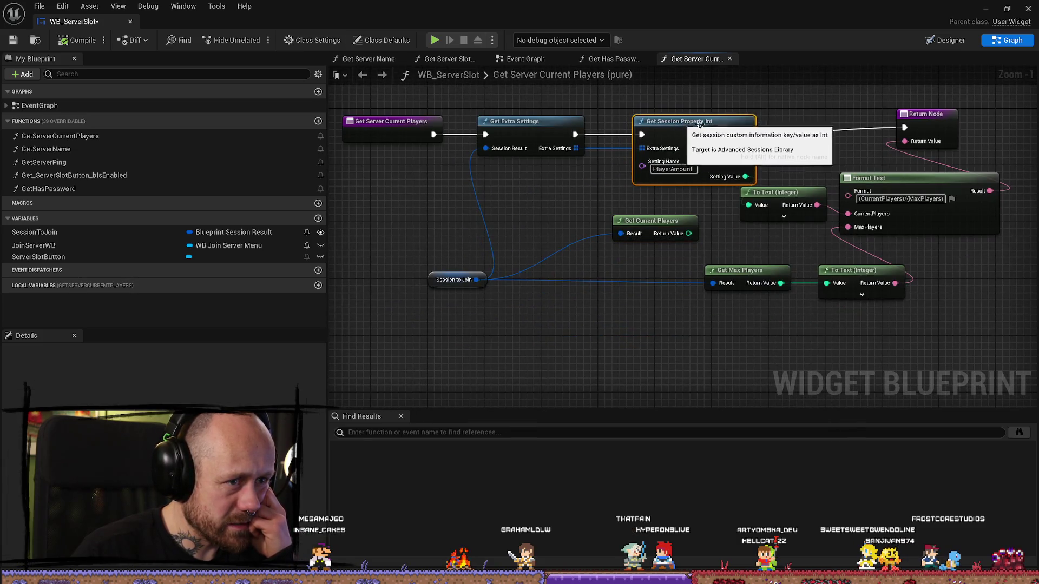
# Align Get Session Property Int with Get Extra Settings and the Return Node
pyautogui.click(676, 105)
pyautogui.moveTo(676, 105); pyautogui.dragTo(676, 118)
pyautogui.moveTo(782, 141)
pyautogui.mouseDown()
pyautogui.moveTo(764, 127)
pyautogui.moveTo(673, 193)
pyautogui.mouseUp()
pyautogui.moveTo(584, 174); pyautogui.dragTo(585, 166)
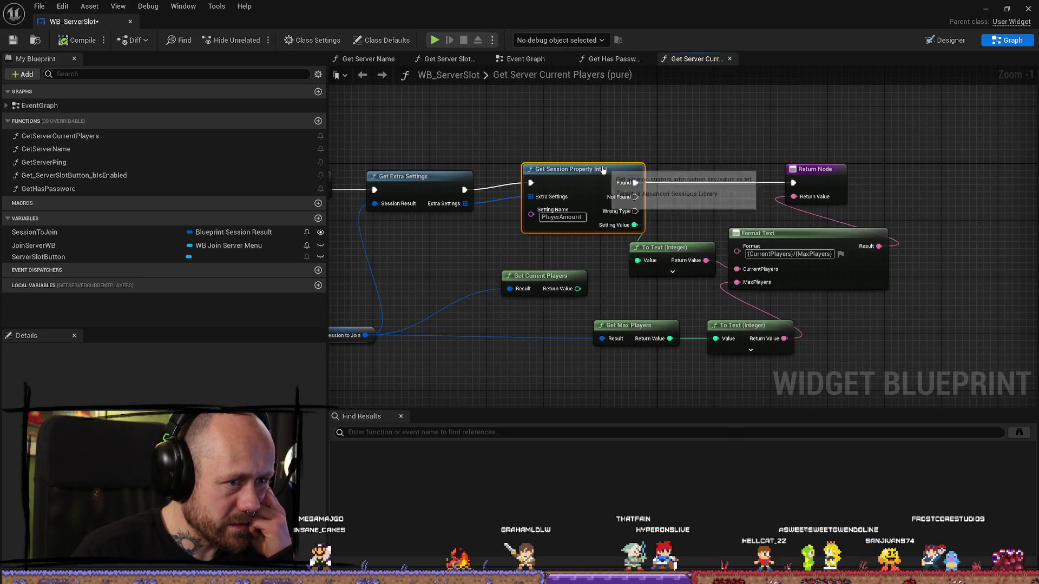
pyautogui.moveTo(733, 198); pyautogui.dragTo(667, 203)
pyautogui.click(667, 202)
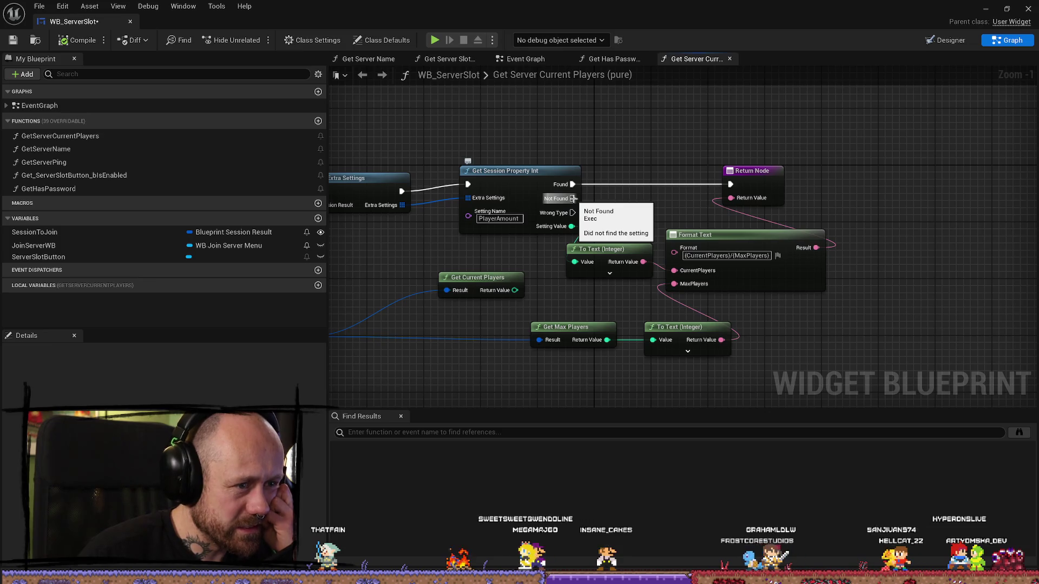
pyautogui.moveTo(532, 168)
pyautogui.mouseDown()
pyautogui.moveTo(518, 174)
pyautogui.moveTo(799, 169)
pyautogui.moveTo(642, 169)
pyautogui.moveTo(509, 148)
pyautogui.mouseUp()
pyautogui.click(646, 128)
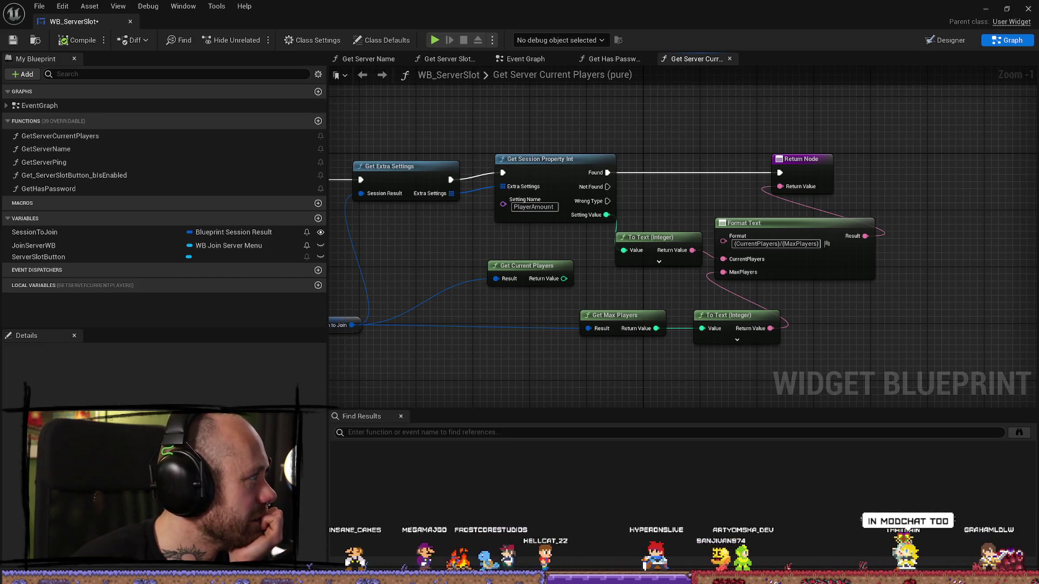
# Switch to the browser showing the 'Advanced sessions plugin extra settings question' forum thread
pyautogui.hotkey('alt', 'Tab')
pyautogui.moveTo(467, 145); pyautogui.dragTo(714, 97)
# Maximize the browser, read the first post on get extra settings, and open its screenshot full size
pyautogui.doubleClick(725, 95)
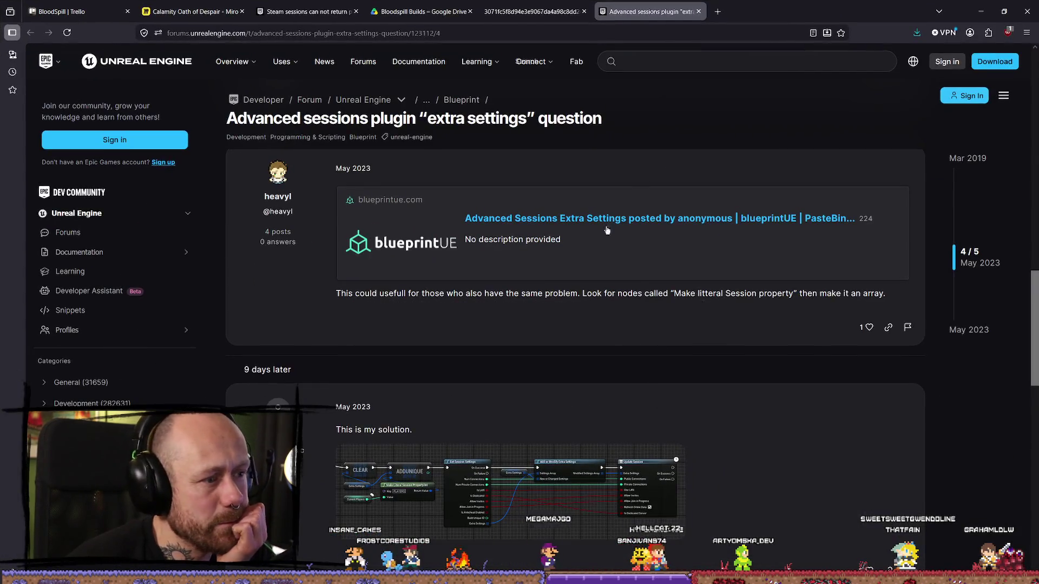
pyautogui.scroll(10, 642, 273)
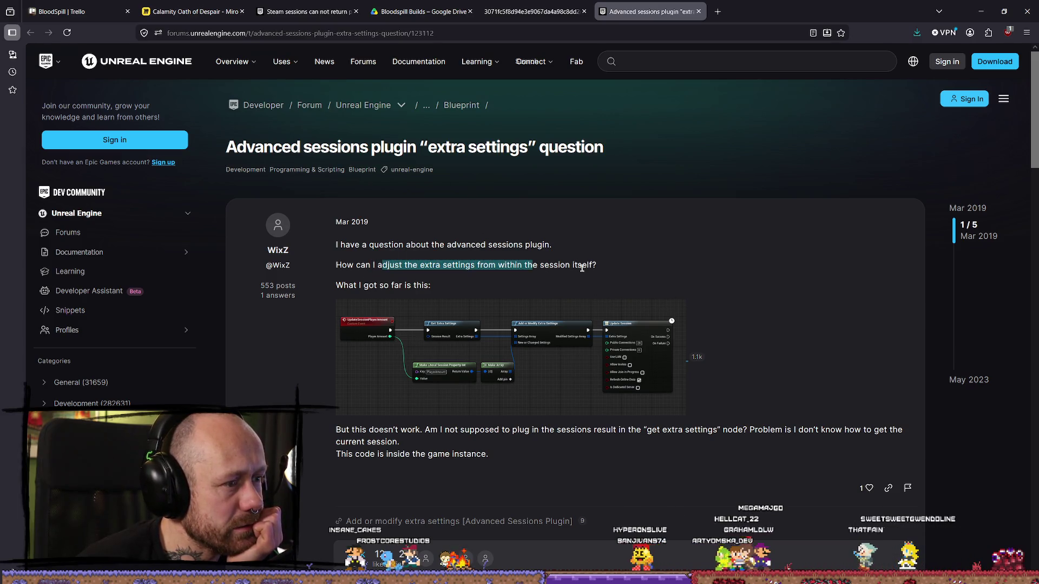
pyautogui.moveTo(458, 265); pyautogui.dragTo(622, 271)
pyautogui.click(622, 271)
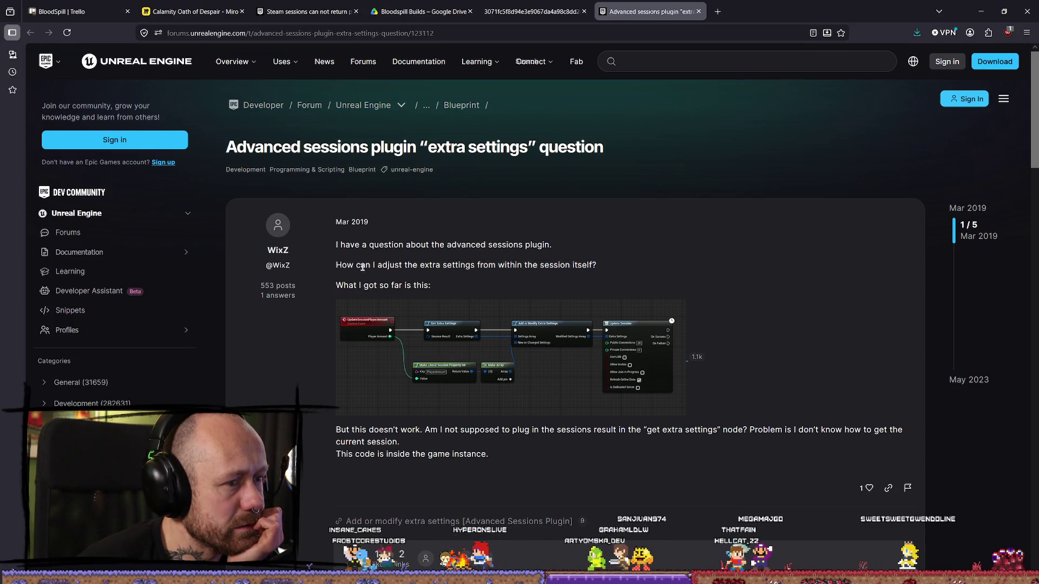
pyautogui.moveTo(387, 265); pyautogui.dragTo(489, 265)
pyautogui.click(488, 265)
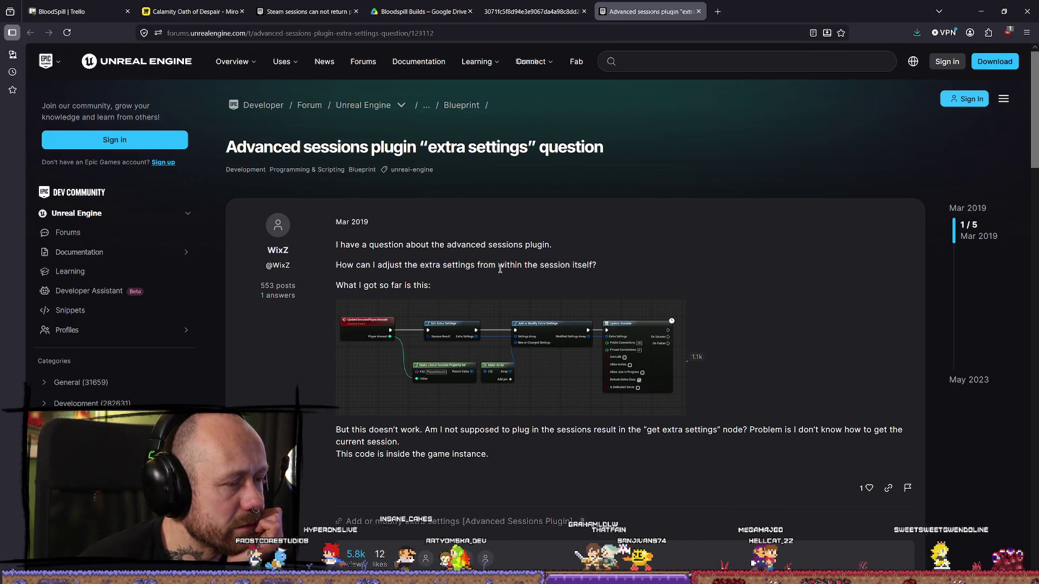
pyautogui.scroll(-2, 503, 268)
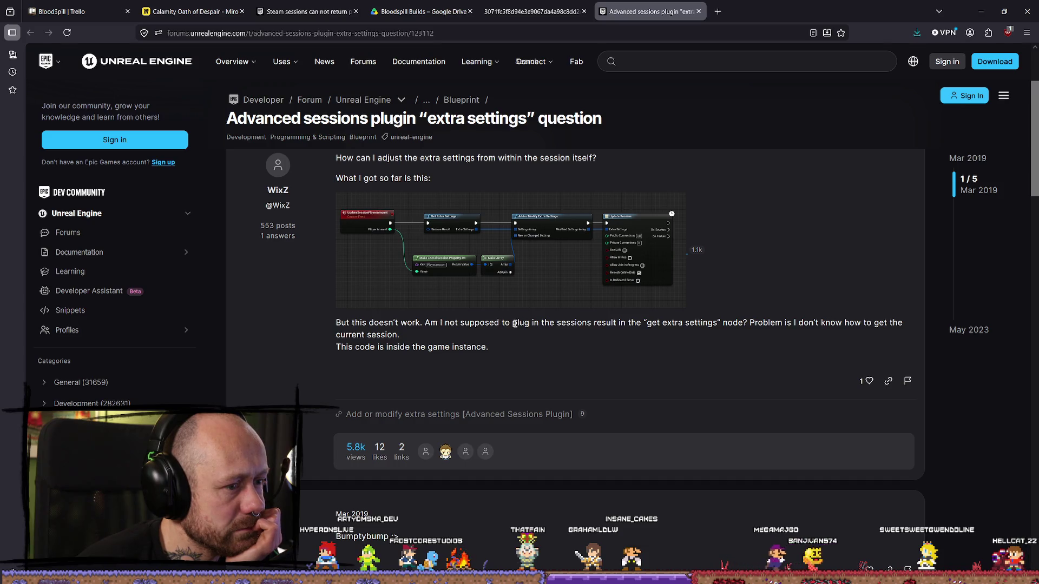
pyautogui.moveTo(646, 323); pyautogui.dragTo(710, 324)
pyautogui.click(676, 325)
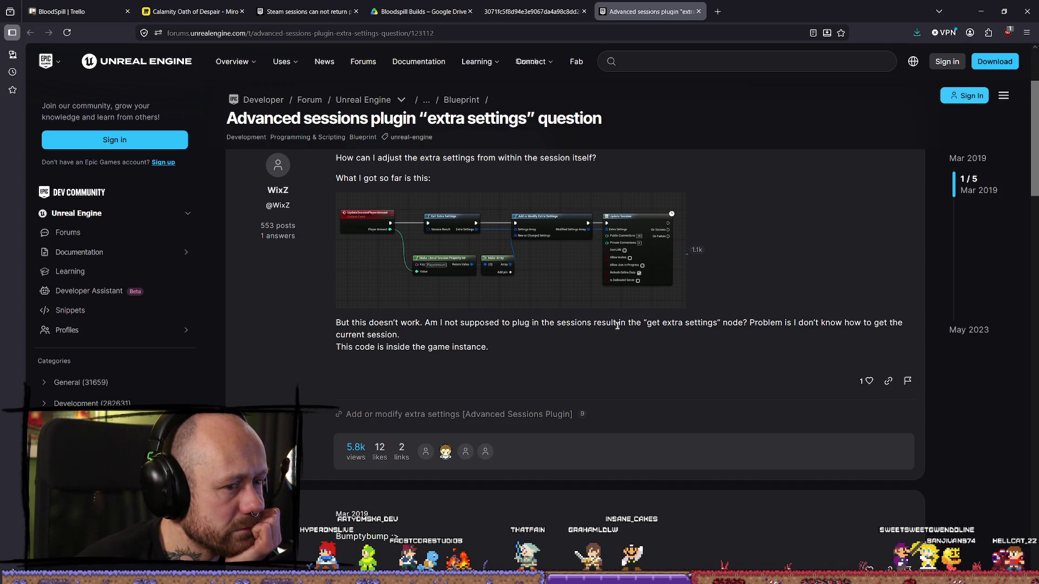
pyautogui.click(623, 284)
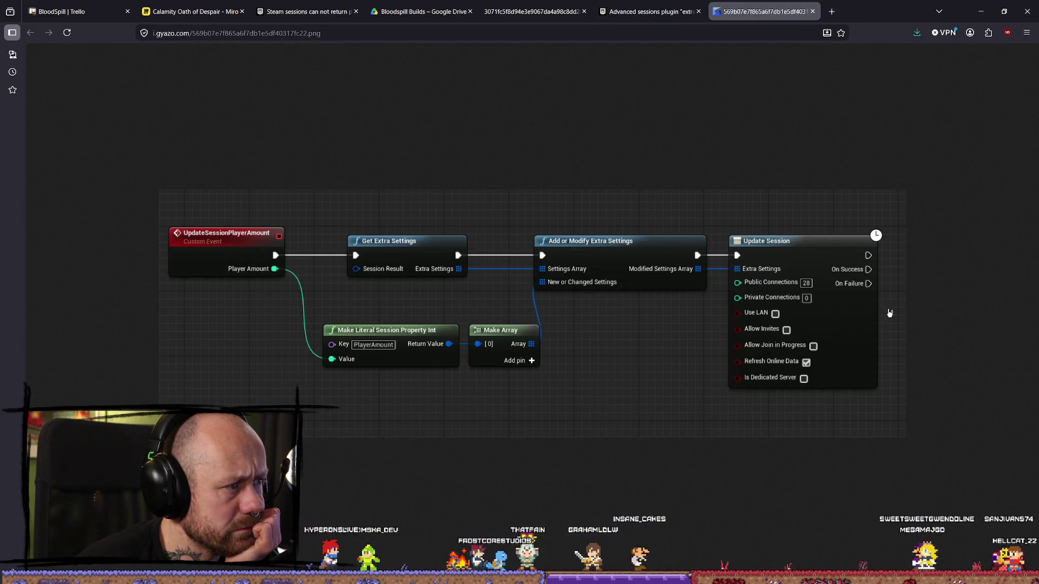
# Go back to the Advanced sessions plugin forum thread tab
pyautogui.click(649, 11)
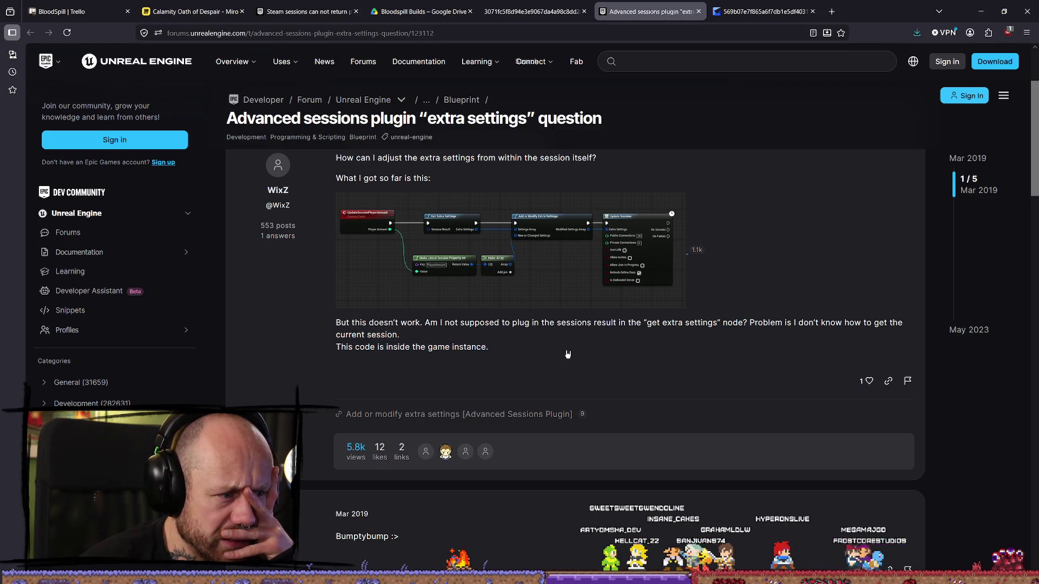
# Scroll to the March 2021 reply and enlarge its LobbyMenu Update Session Info screenshot
pyautogui.tripleClick(591, 348)
pyautogui.click(591, 349)
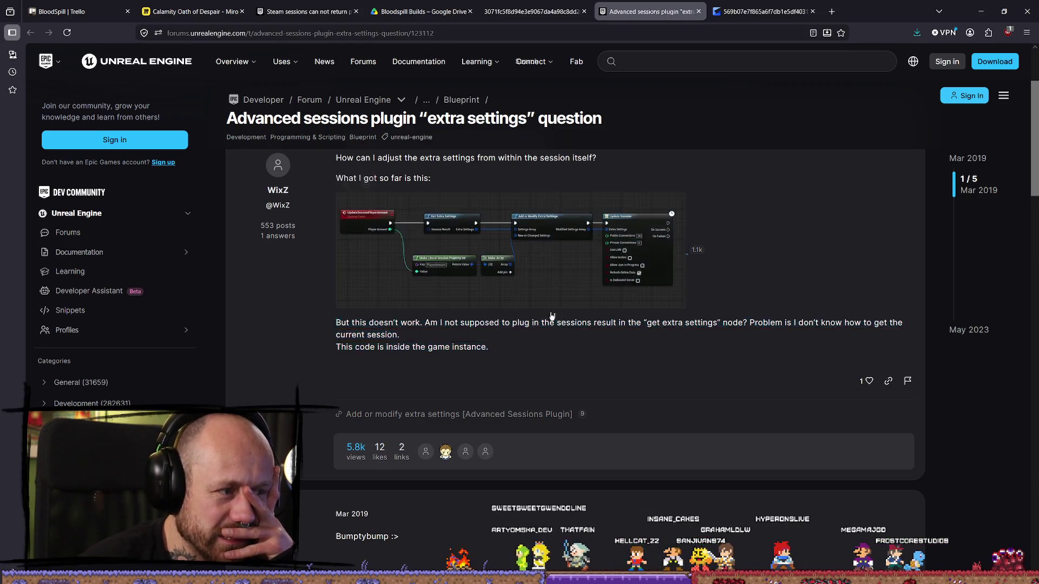
pyautogui.scroll(-1, 640, 355)
pyautogui.scroll(-5, 641, 355)
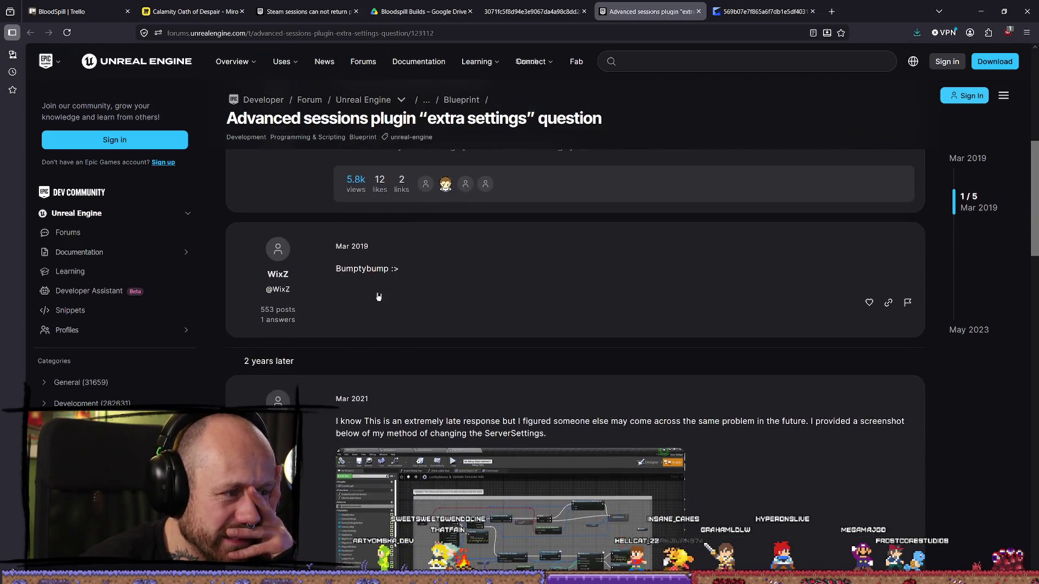
pyautogui.scroll(-2, 379, 295)
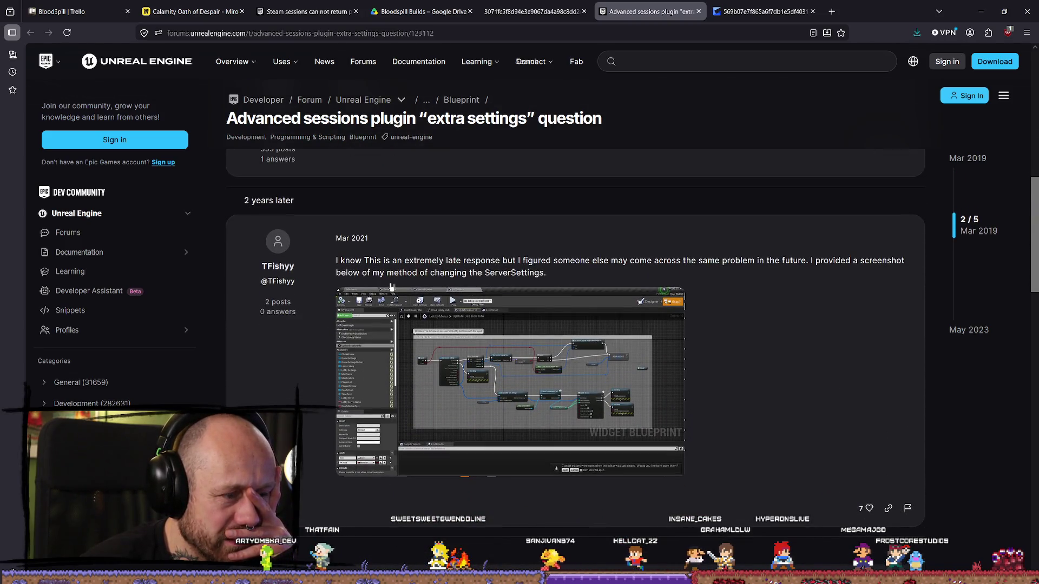
pyautogui.moveTo(406, 260); pyautogui.dragTo(761, 262)
pyautogui.click(588, 269)
pyautogui.click(773, 261)
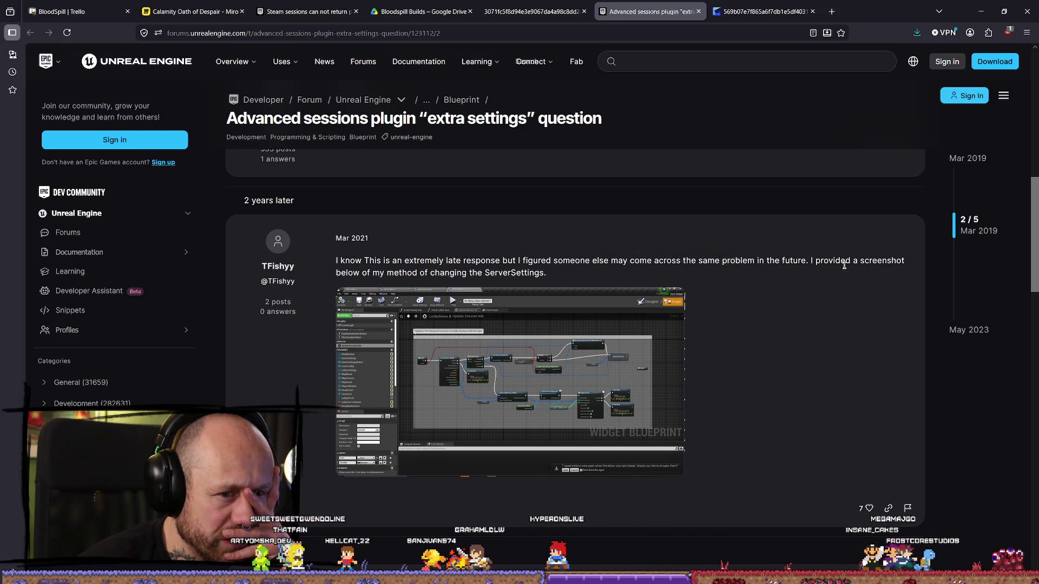
pyautogui.click(410, 290)
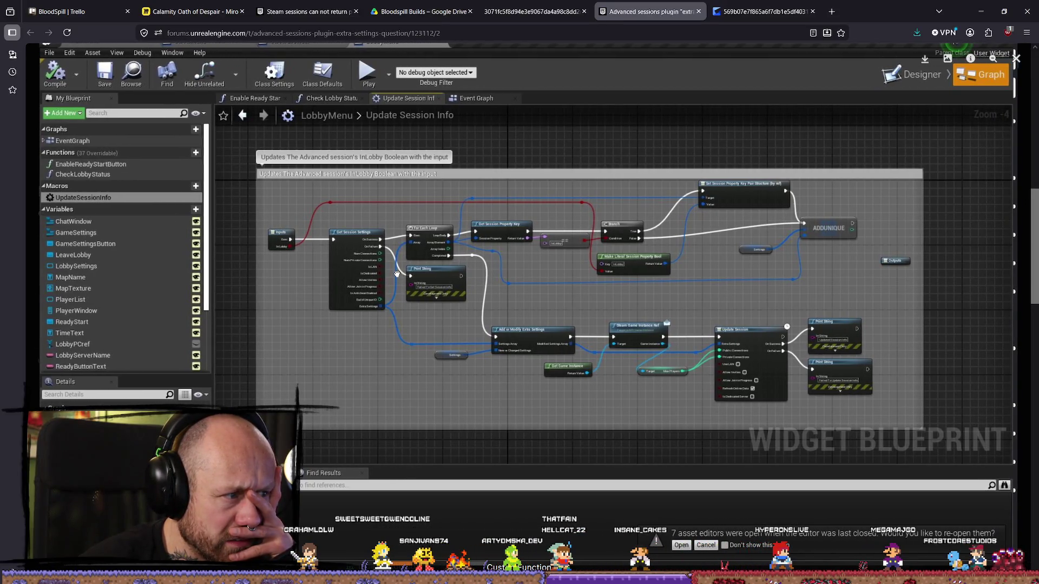
# Zoom the enlarged forum screenshot to fit, inspect it, then close the lightbox
pyautogui.click(397, 274)
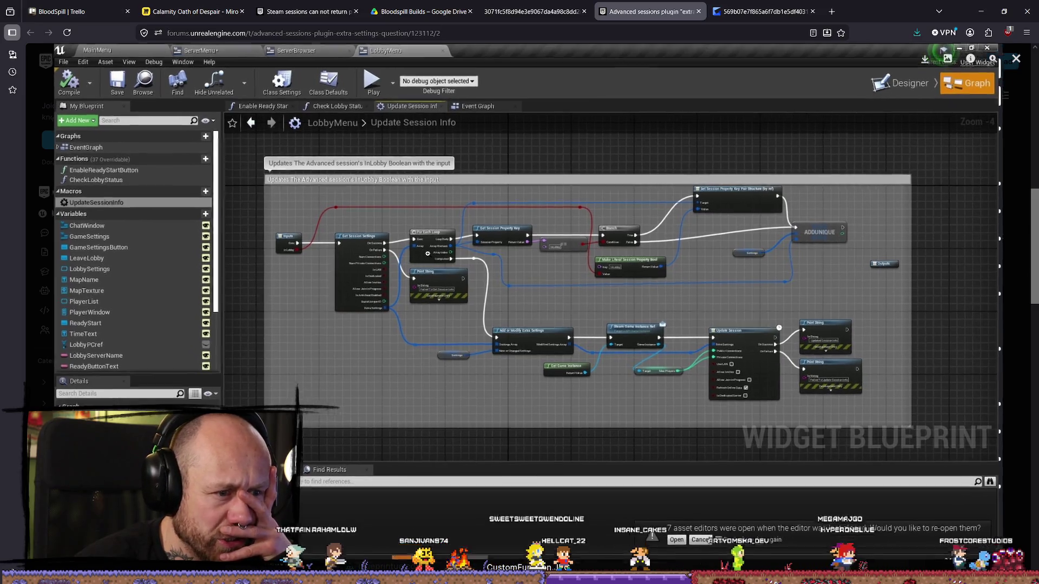
pyautogui.click(427, 253)
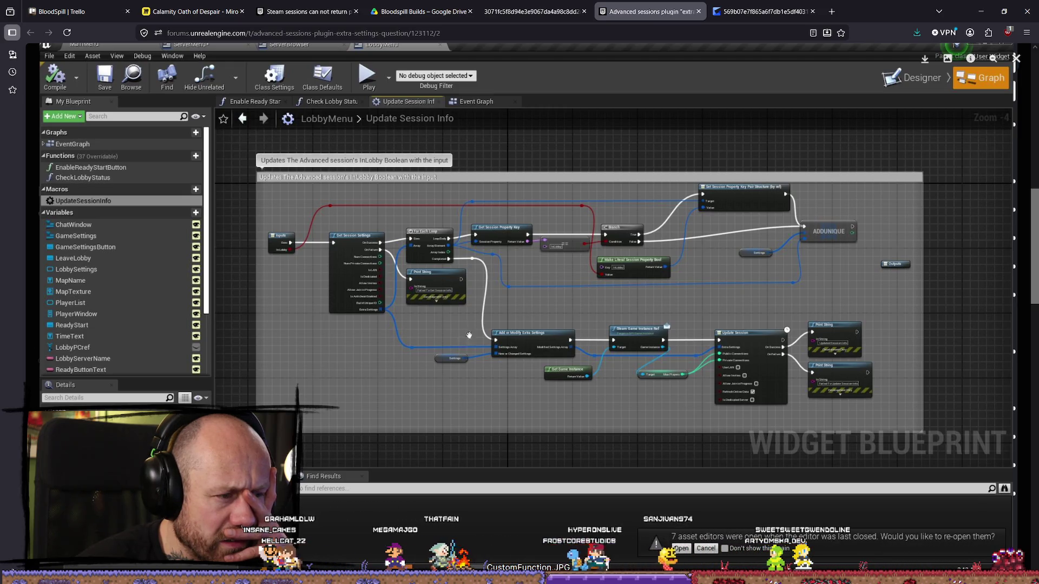
pyautogui.scroll(-1, 466, 340)
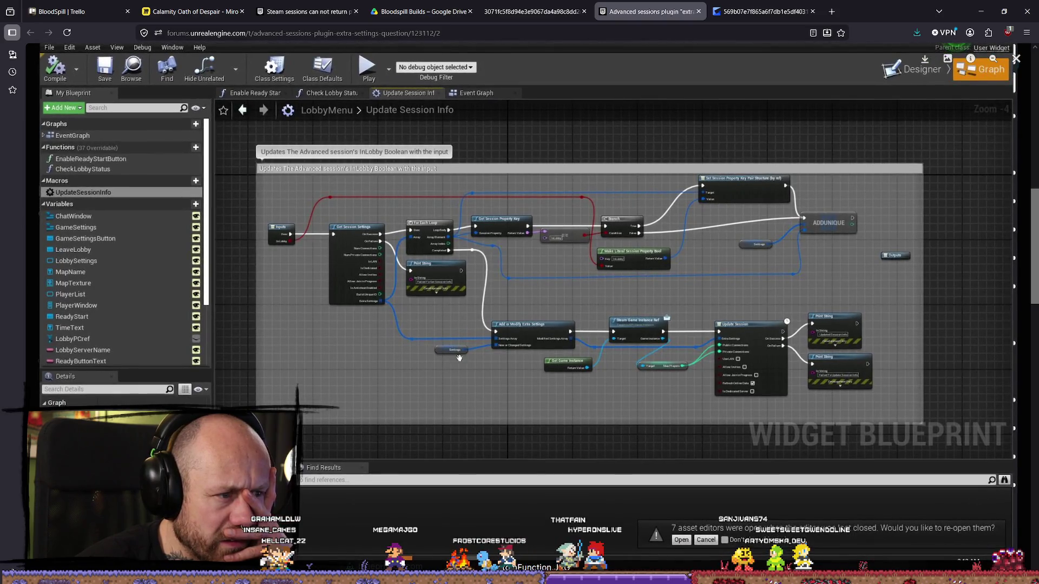
pyautogui.scroll(-1, 458, 358)
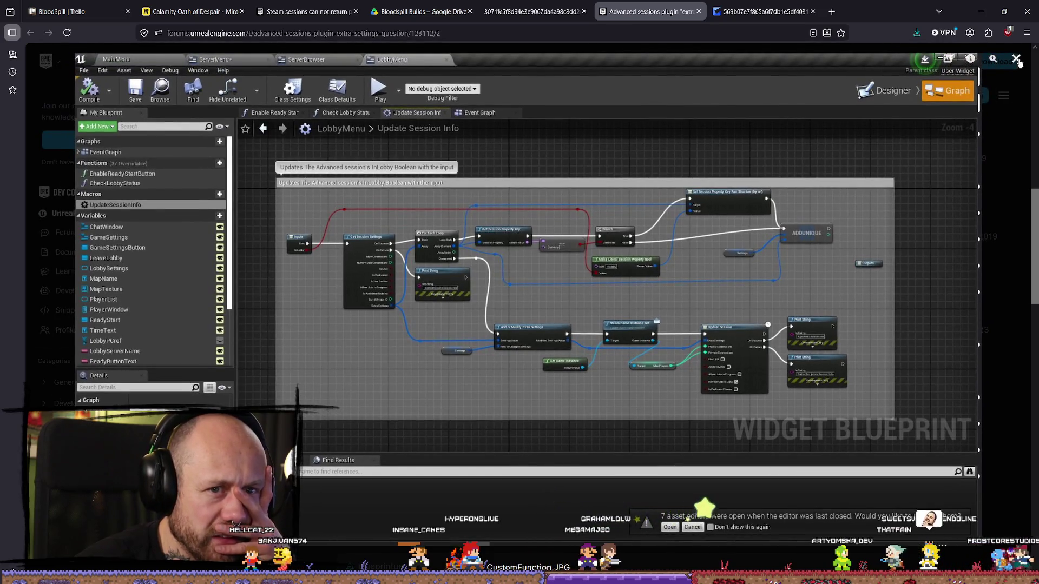
pyautogui.click(855, 202)
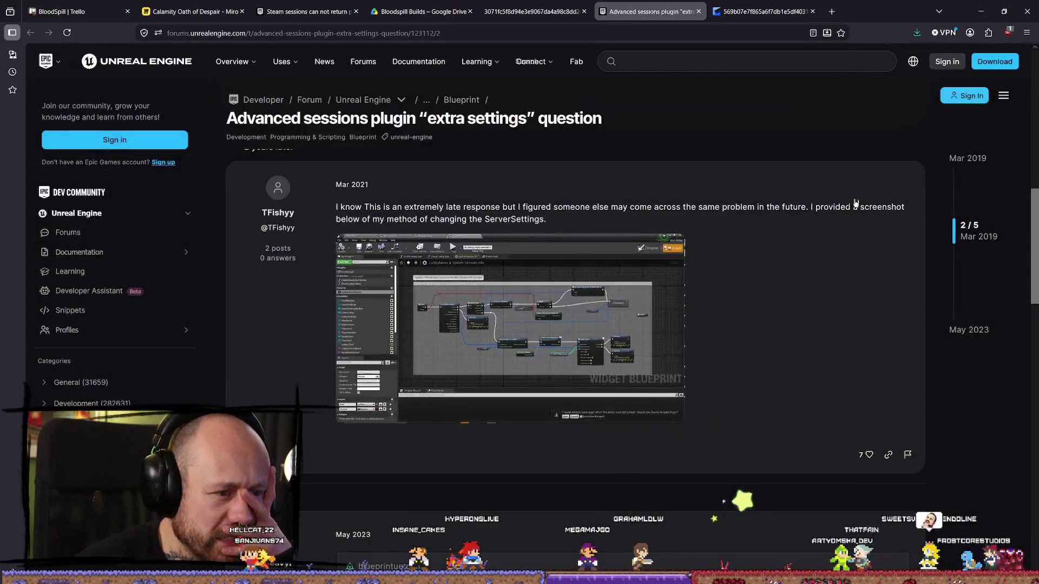
# Scroll to the May 2023 'This is my solution' post and view its Update Session screenshot
pyautogui.scroll(-5, 856, 202)
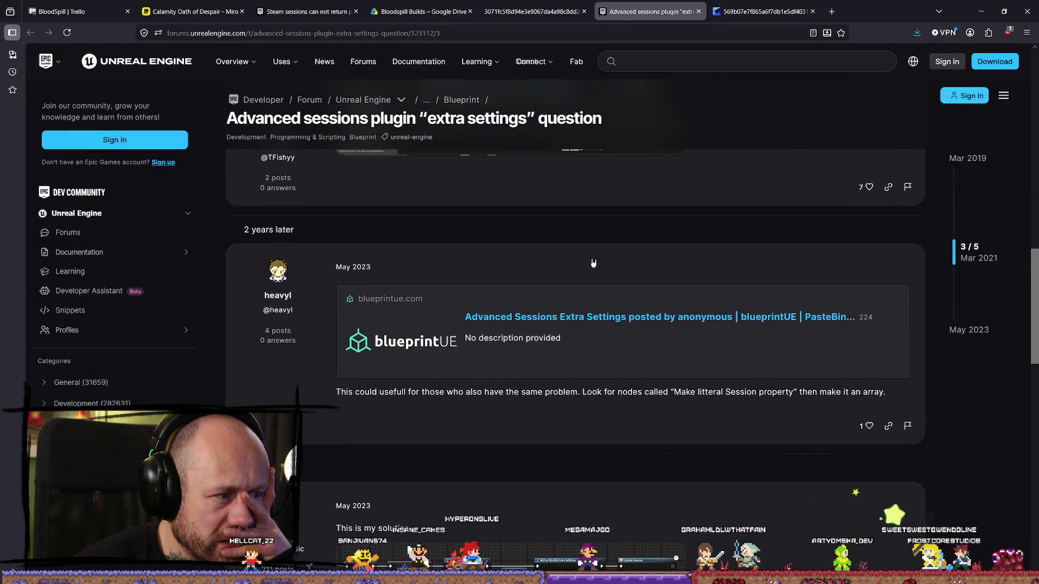
pyautogui.scroll(-5, 593, 263)
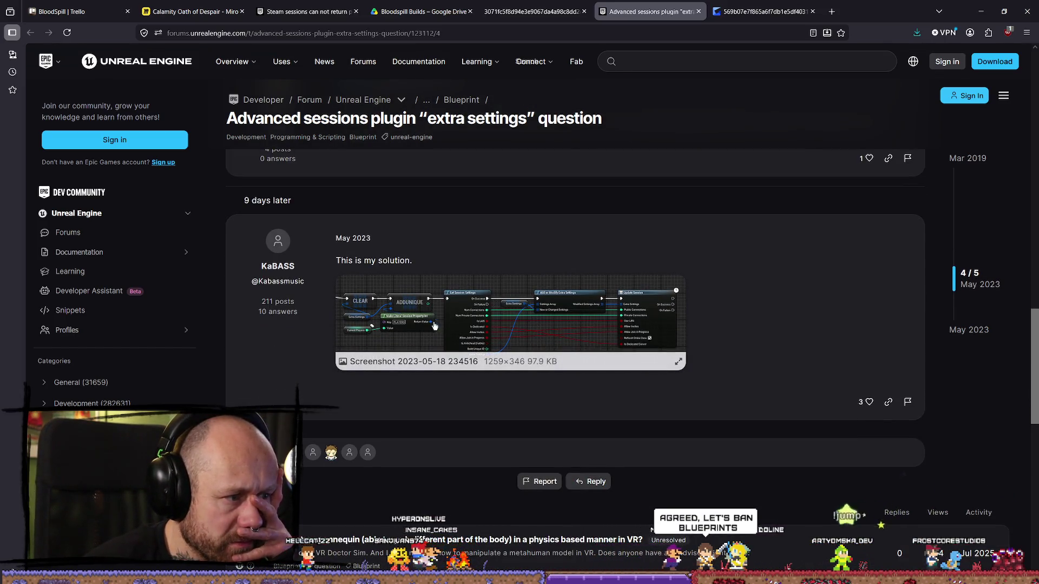
pyautogui.click(395, 359)
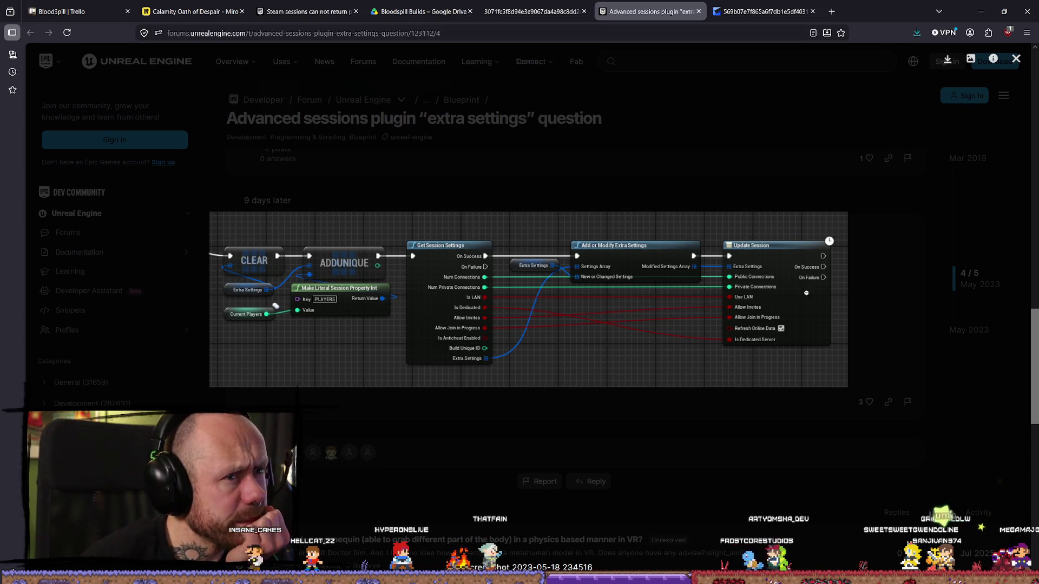
pyautogui.click(807, 144)
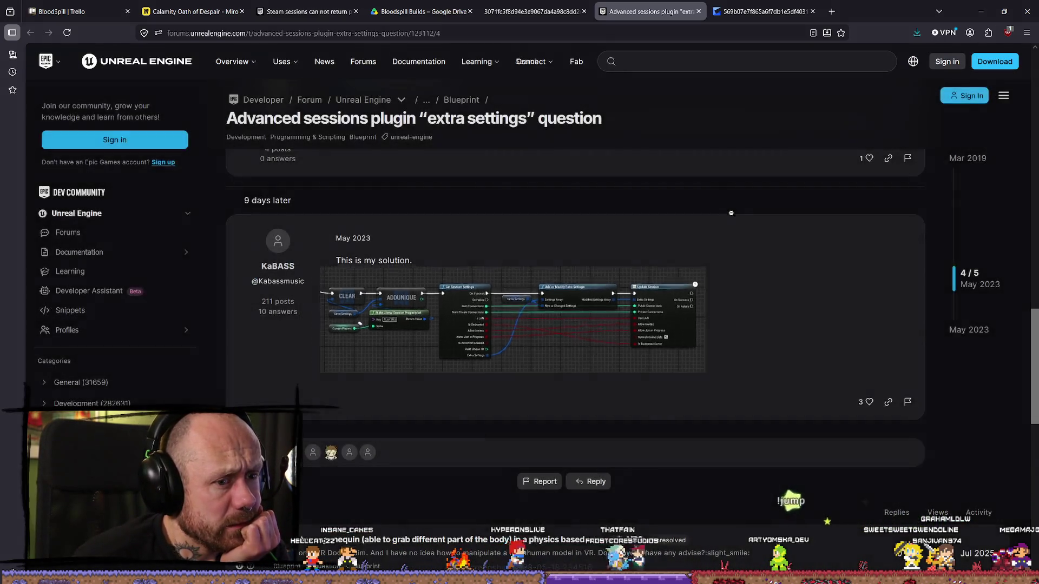
# Back in the editor, view Get Server Slot Button B Is Enabled, then open WB_JoinServerMenu from UI/Menus
pyautogui.hotkey('alt', 'Tab')
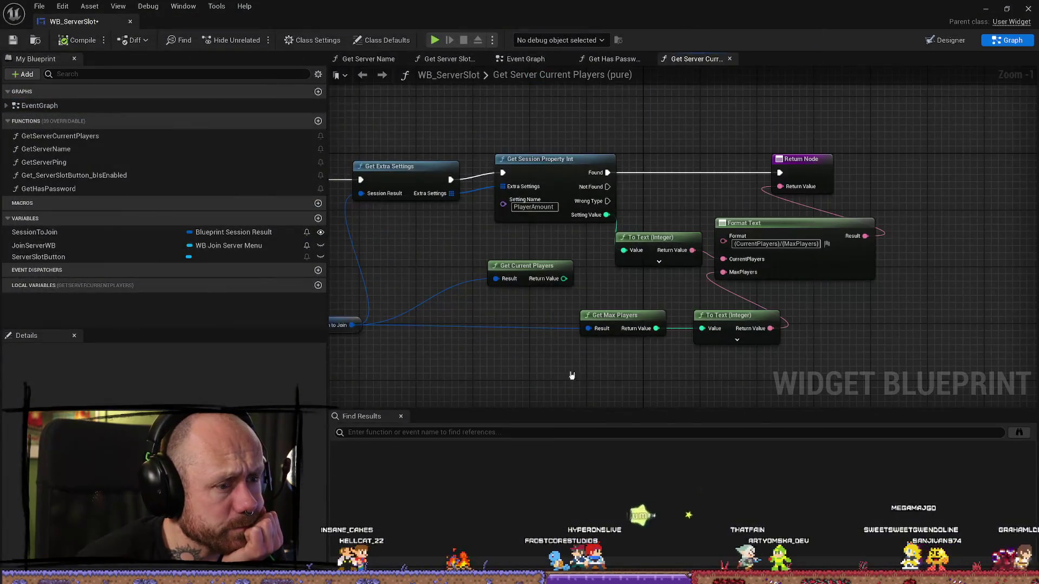
pyautogui.moveTo(571, 371)
pyautogui.mouseDown()
pyautogui.moveTo(631, 352)
pyautogui.moveTo(766, 343)
pyautogui.moveTo(639, 346)
pyautogui.mouseUp()
pyautogui.scroll(-2, 769, 347)
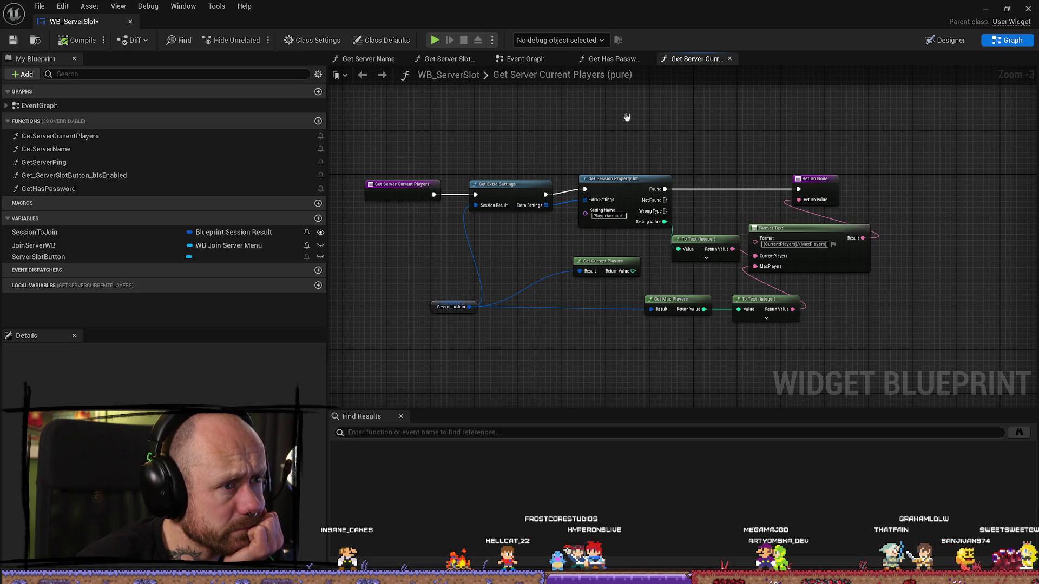
pyautogui.click(448, 59)
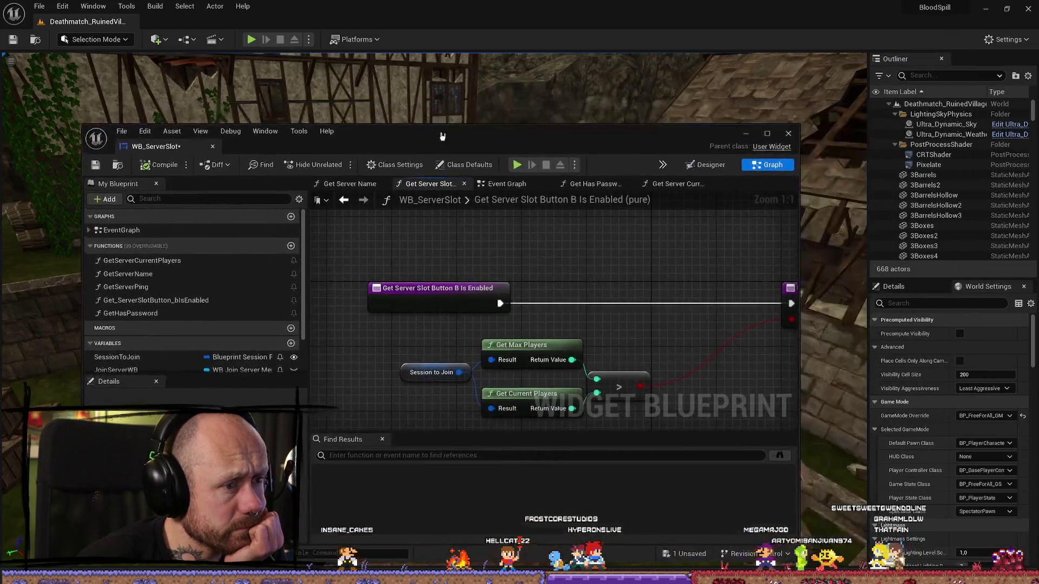
pyautogui.hotkey('ctrl', 'space')
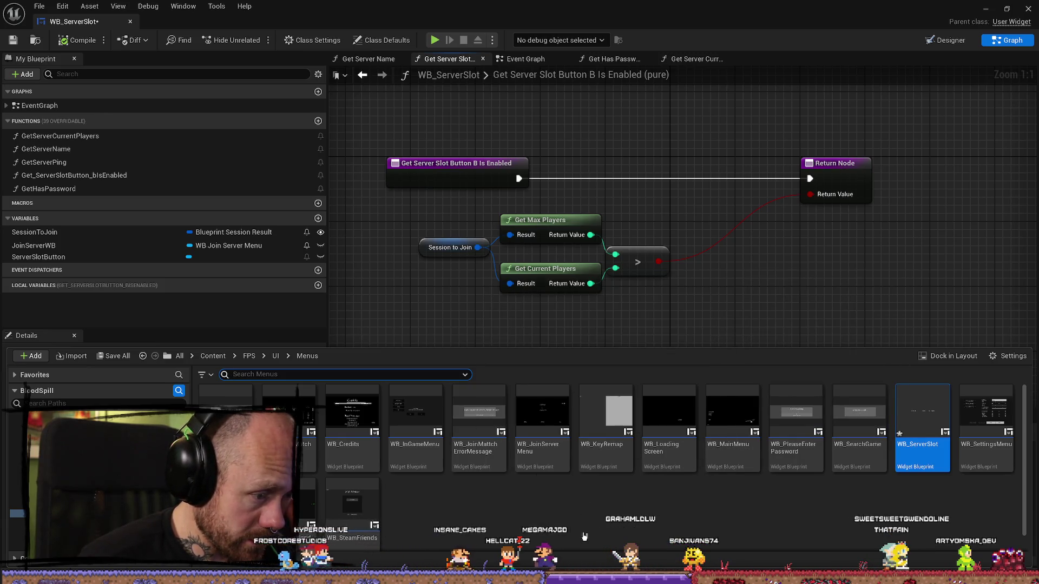
pyautogui.doubleClick(559, 454)
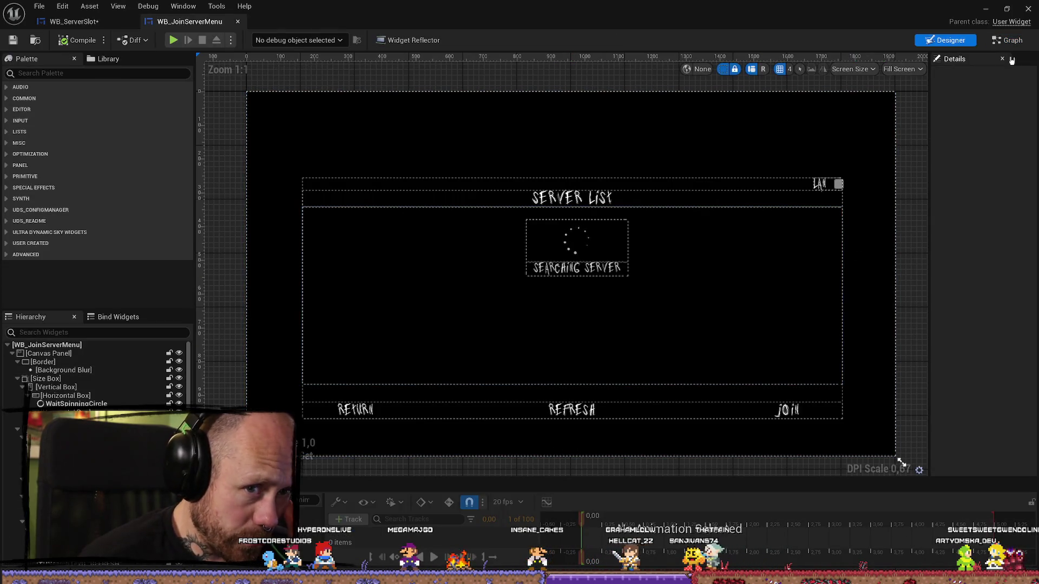
# Show WB_JoinServerMenu's Event Graph and pan across the Find Sessions Advanced and Join Session nodes
pyautogui.click(1007, 40)
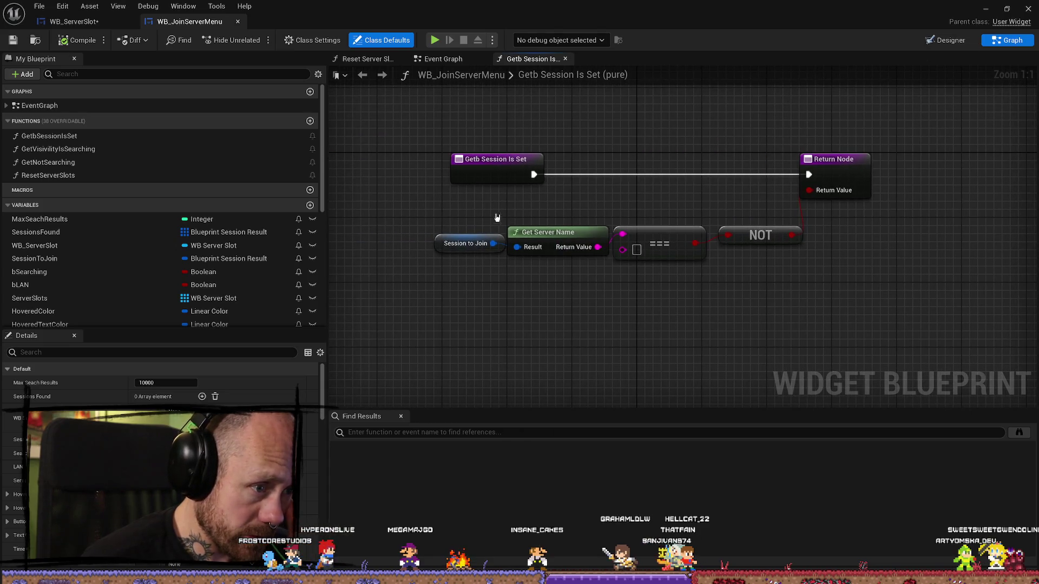
pyautogui.click(27, 106)
pyautogui.click(7, 106)
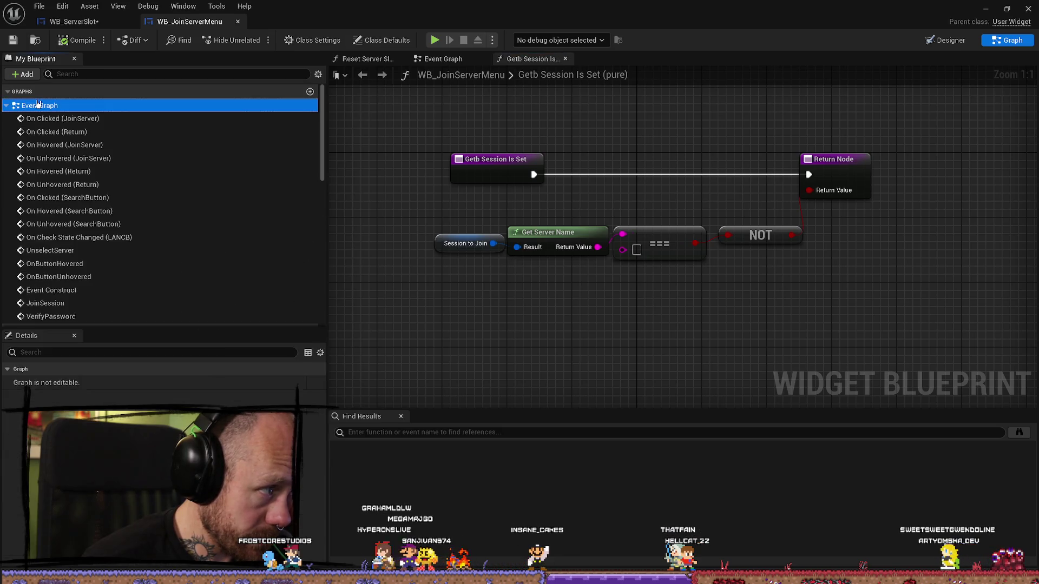
pyautogui.doubleClick(38, 105)
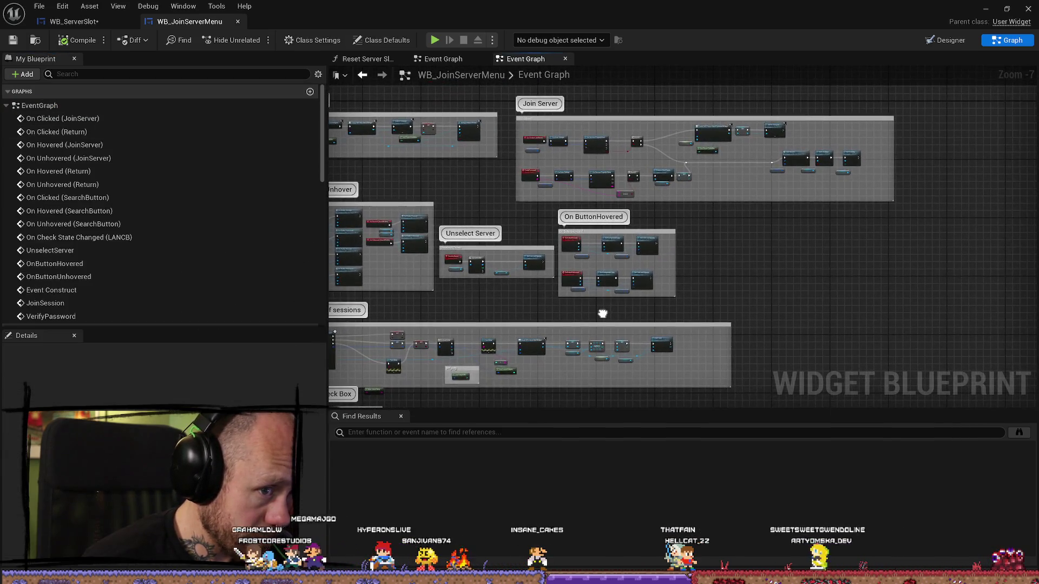
pyautogui.scroll(6, 601, 317)
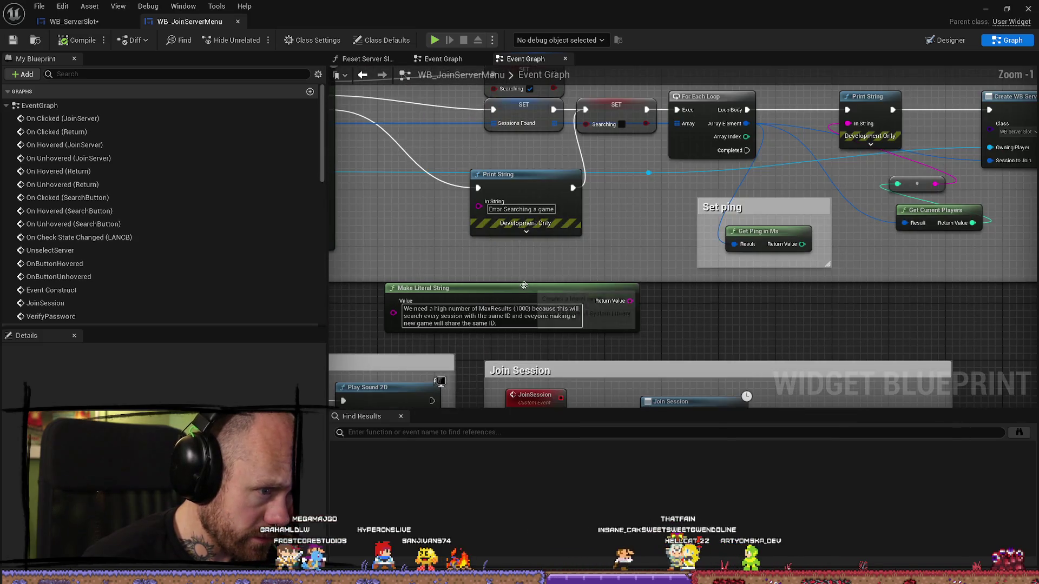
pyautogui.moveTo(525, 285); pyautogui.dragTo(723, 325)
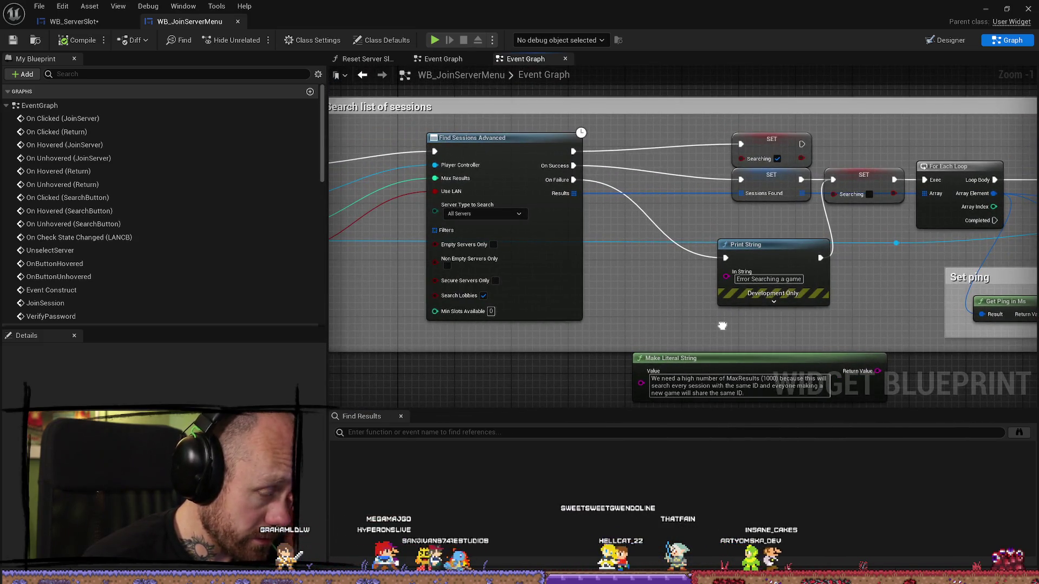
pyautogui.scroll(-3, 723, 324)
pyautogui.scroll(2, 520, 297)
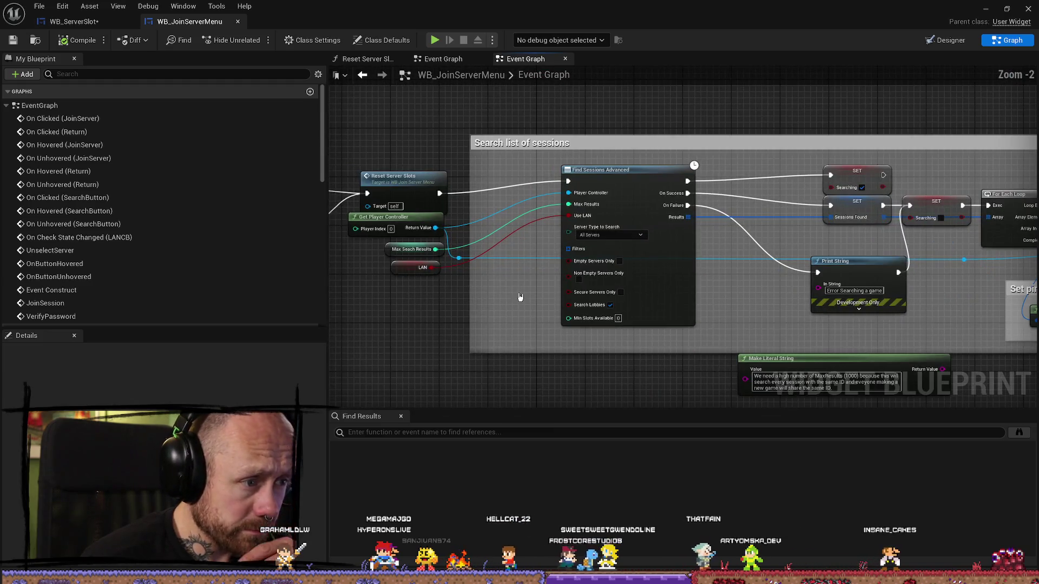
pyautogui.scroll(-1, 520, 297)
pyautogui.moveTo(520, 297); pyautogui.dragTo(640, 290)
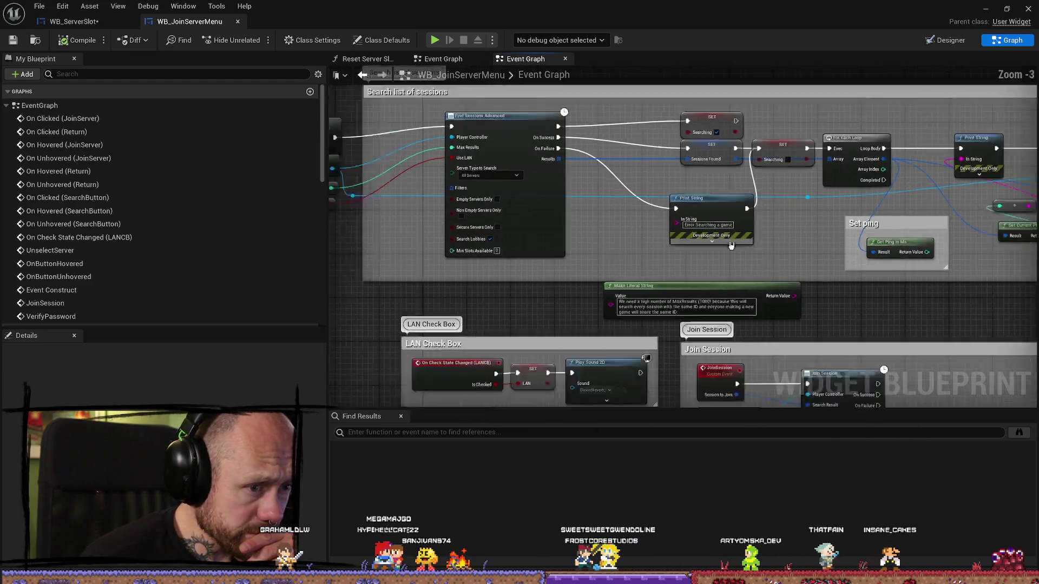
pyautogui.scroll(-1, 731, 245)
pyautogui.moveTo(785, 248); pyautogui.dragTo(650, 224)
pyautogui.moveTo(720, 282)
pyautogui.mouseDown()
pyautogui.moveTo(792, 255)
pyautogui.moveTo(820, 269)
pyautogui.mouseUp()
# Open BP_Base_GM from the root Content folder in the content drawer
pyautogui.hotkey('ctrl', 'space')
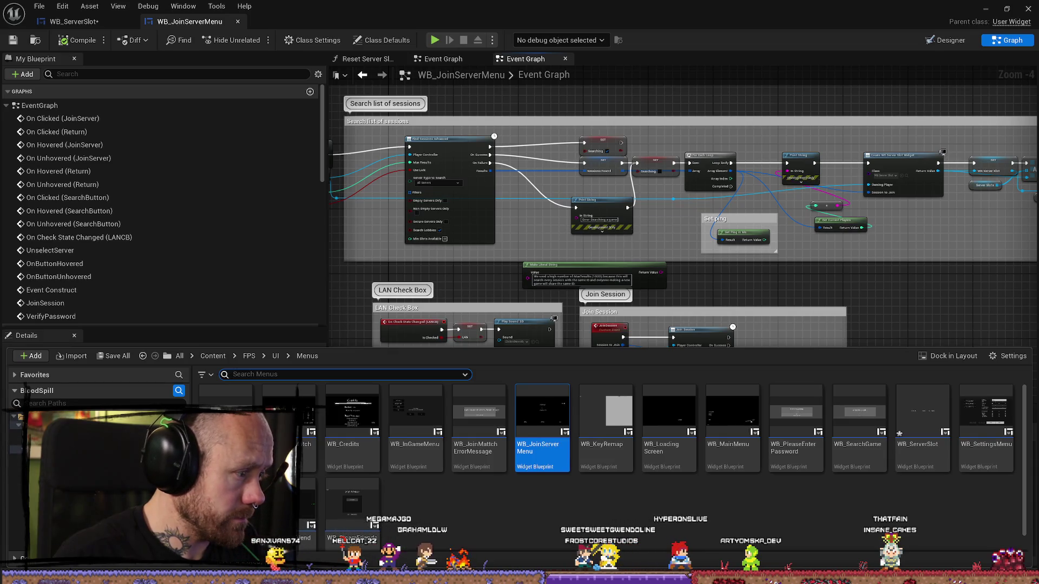
pyautogui.click(213, 356)
pyautogui.write('gamemode')
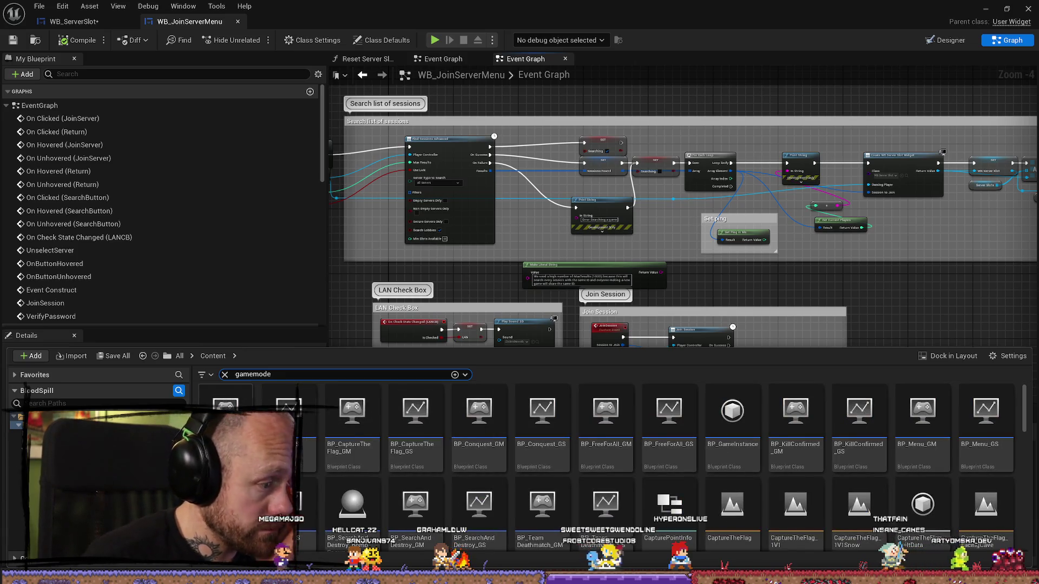
pyautogui.doubleClick(225, 416)
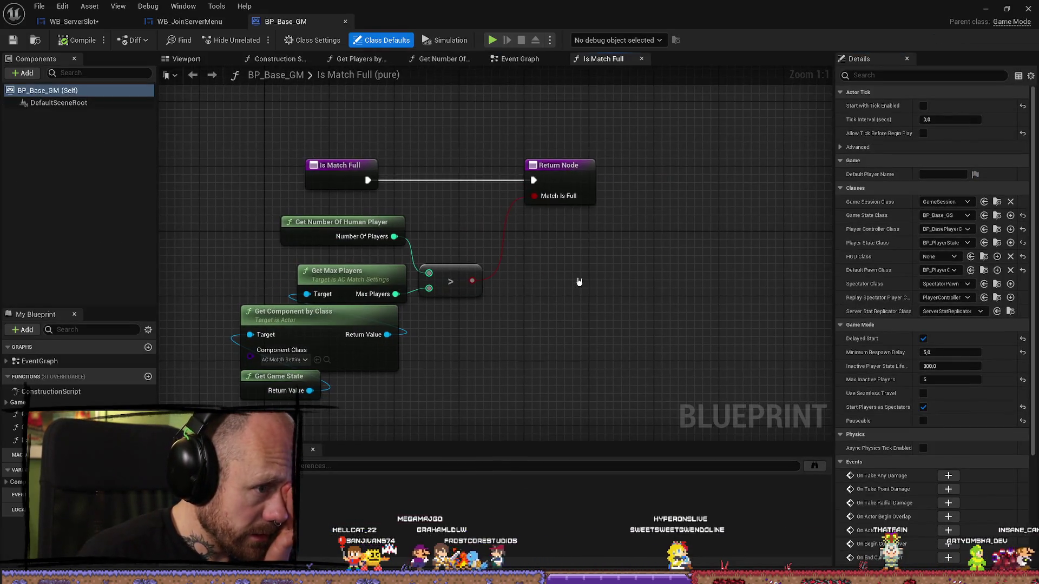
# Browse BP_Base_GM's Get Number Of Human Player, Get Players by Team, construction script, Viewport and Is Match Full
pyautogui.scroll(-2, 579, 282)
pyautogui.scroll(1, 612, 287)
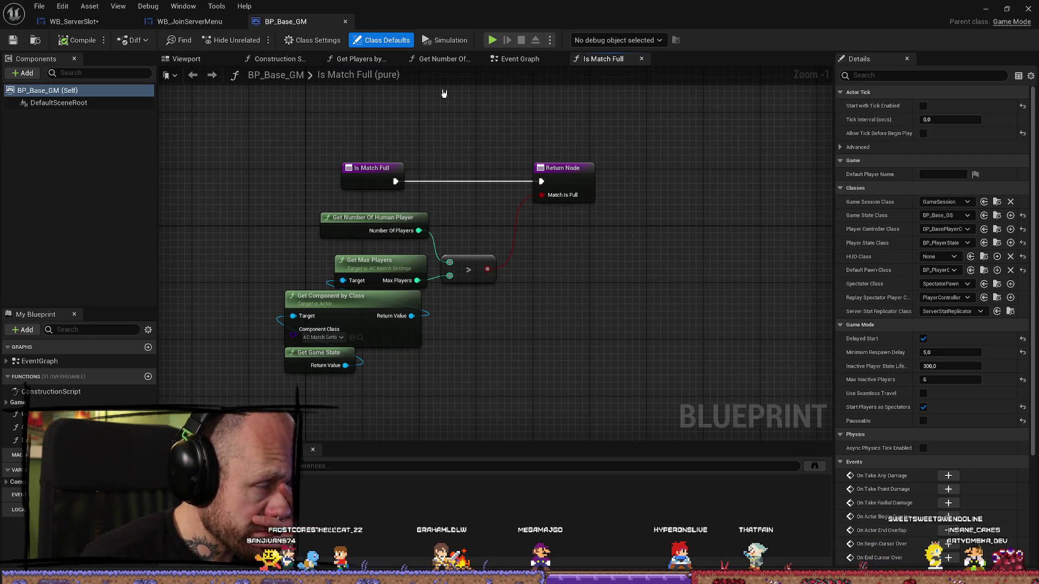
pyautogui.click(441, 59)
pyautogui.click(346, 59)
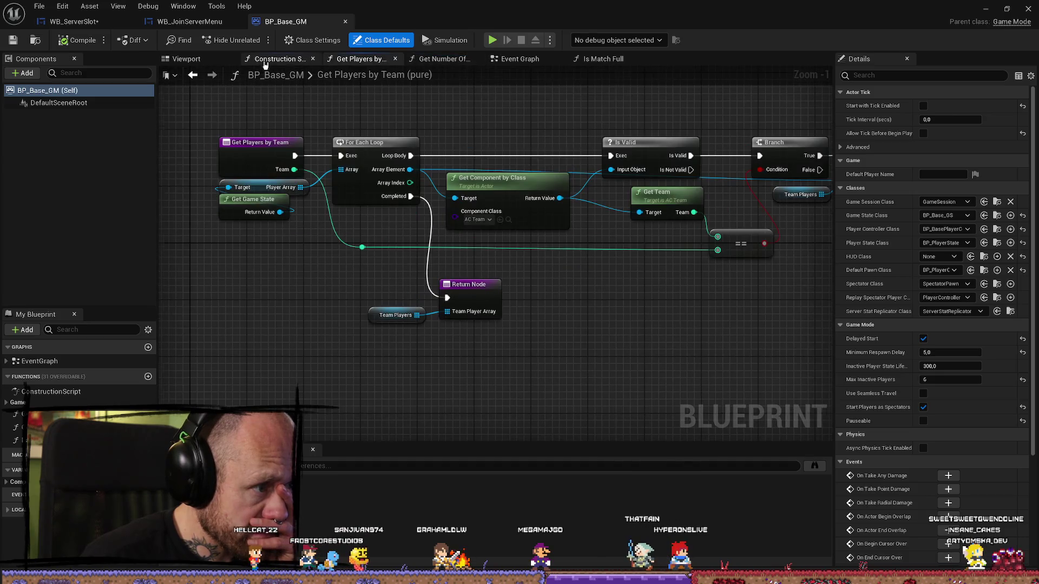
pyautogui.click(265, 59)
pyautogui.click(215, 60)
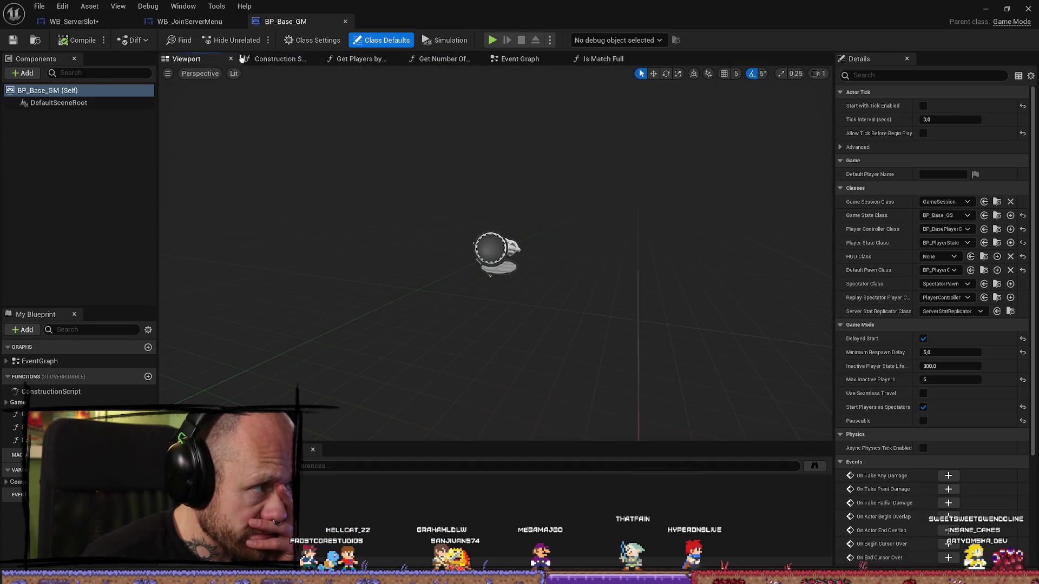
pyautogui.click(352, 58)
pyautogui.click(441, 59)
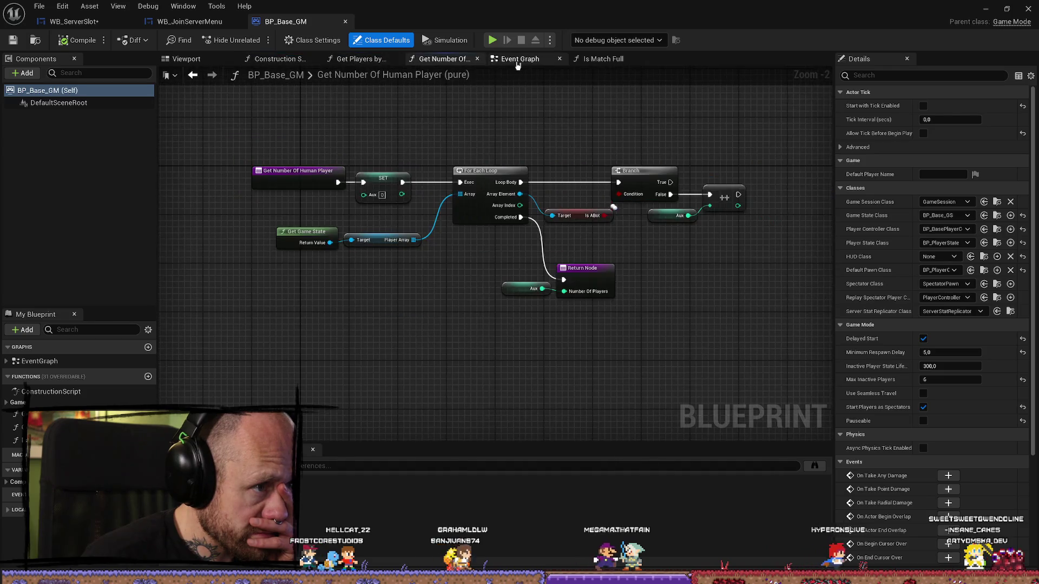
pyautogui.click(581, 59)
# View BP_Base_GM's Update Session chain in the Event Graph, then return to WB_ServerSlot's graph
pyautogui.click(520, 60)
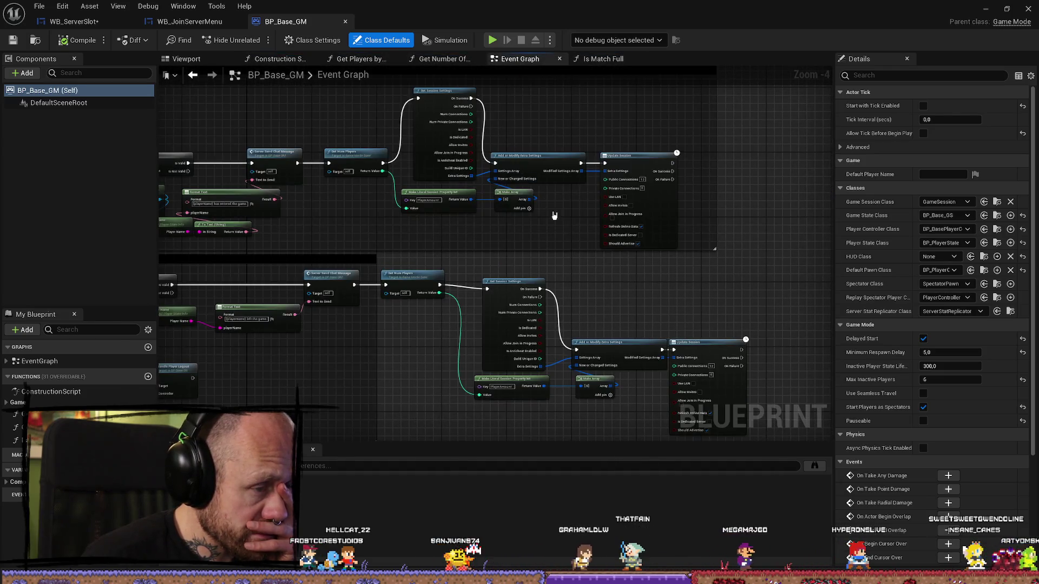
pyautogui.moveTo(554, 216); pyautogui.dragTo(559, 295)
pyautogui.scroll(2, 559, 294)
pyautogui.moveTo(424, 292); pyautogui.dragTo(345, 257)
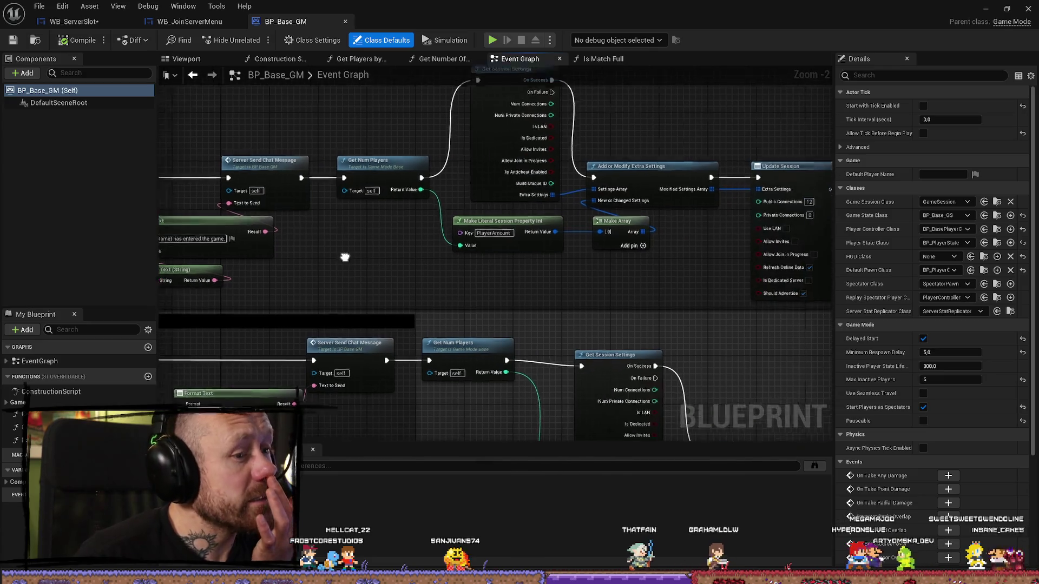
pyautogui.click(189, 21)
pyautogui.click(84, 25)
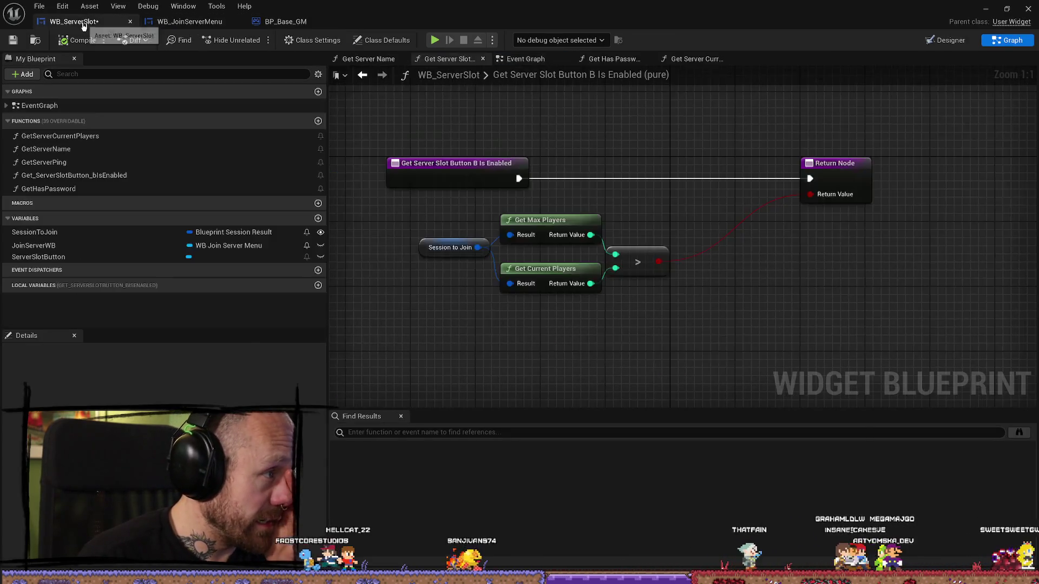
# Move WB_ServerSlot's Return Node left, closer to the player-count comparison
pyautogui.moveTo(666, 199); pyautogui.dragTo(617, 208)
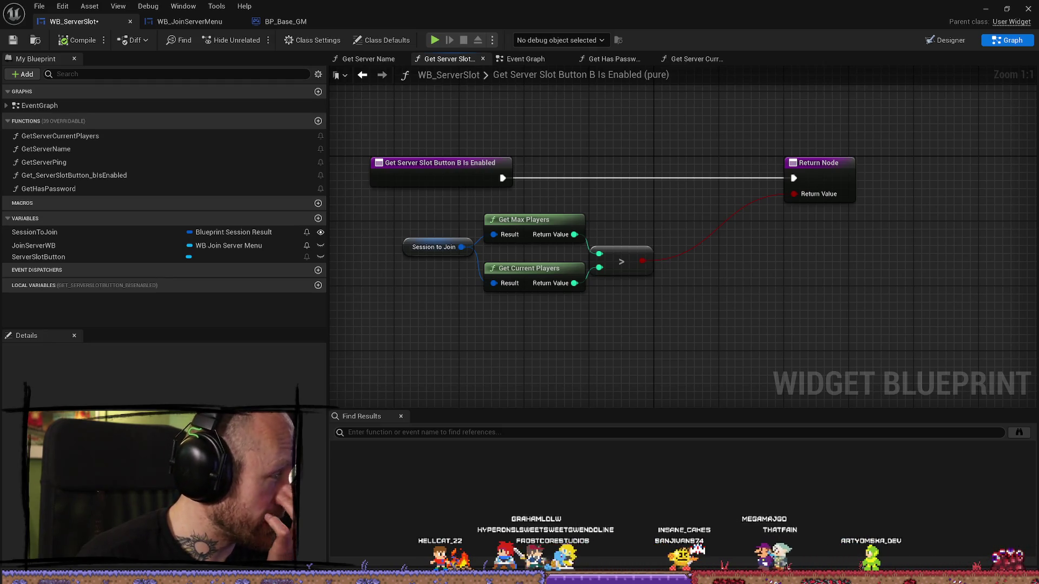
pyautogui.moveTo(820, 164); pyautogui.dragTo(713, 166)
pyautogui.click(621, 81)
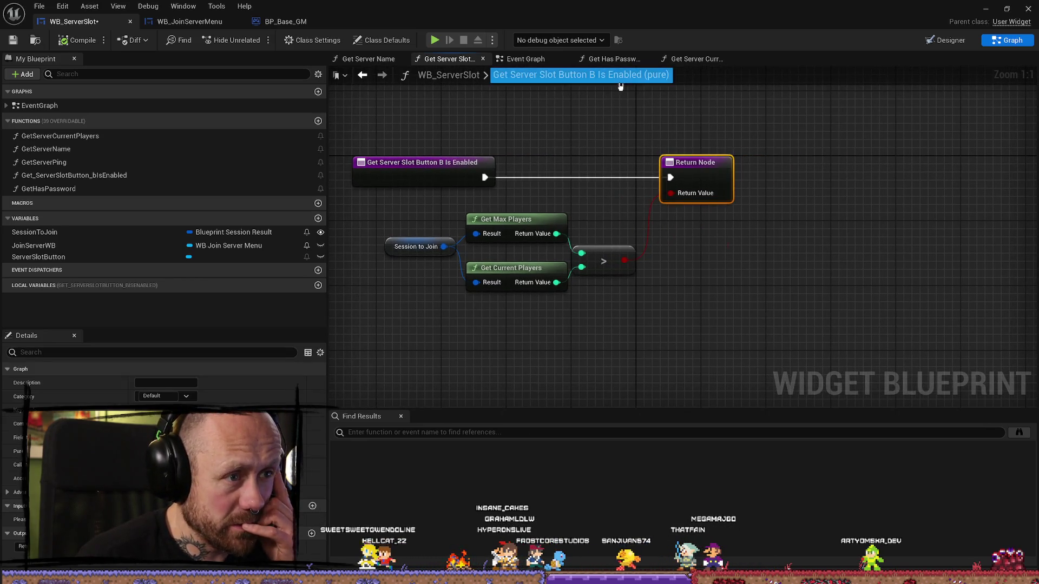
# Glance at Get Has Password and the server slot Event Graph, then return to BP_Base_GM's Event Graph
pyautogui.click(621, 61)
pyautogui.click(526, 64)
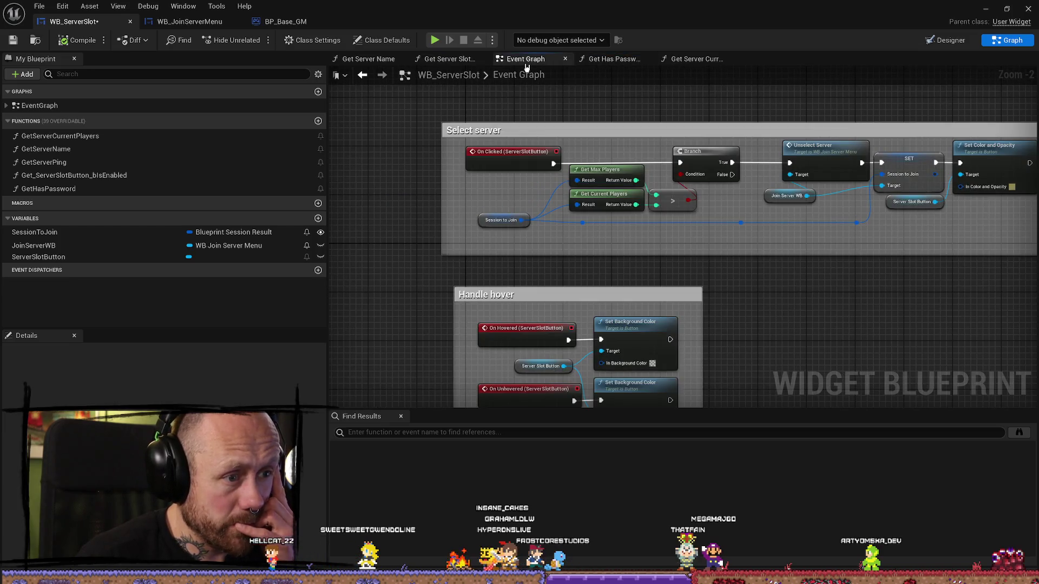
pyautogui.scroll(-2, 659, 232)
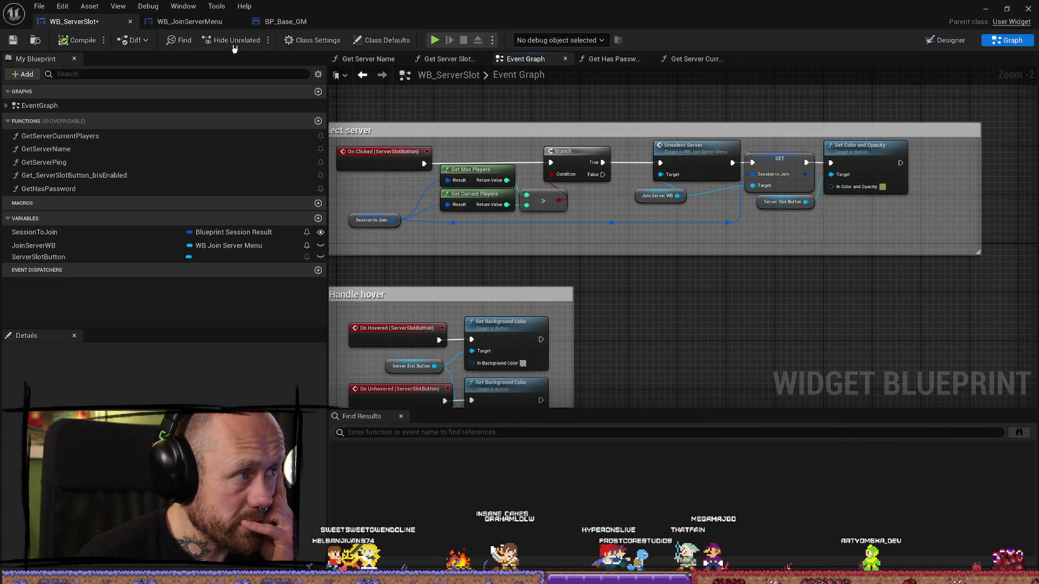
pyautogui.click(189, 21)
pyautogui.click(278, 22)
pyautogui.scroll(2, 543, 137)
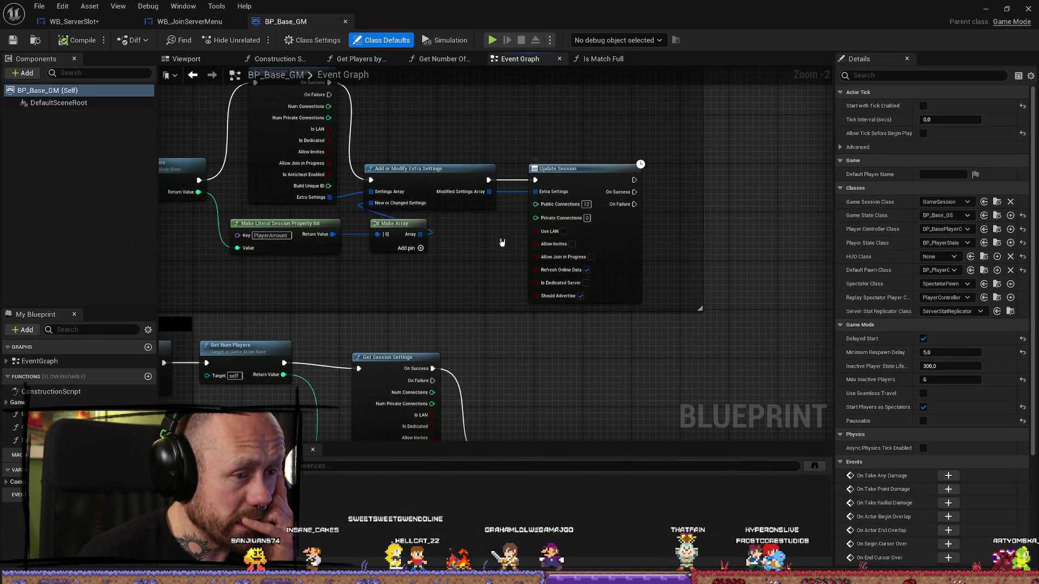
# Frame Get Session Settings beside Update Session and wire Is LAN into Use LAN and the next input
pyautogui.moveTo(445, 271); pyautogui.dragTo(528, 271)
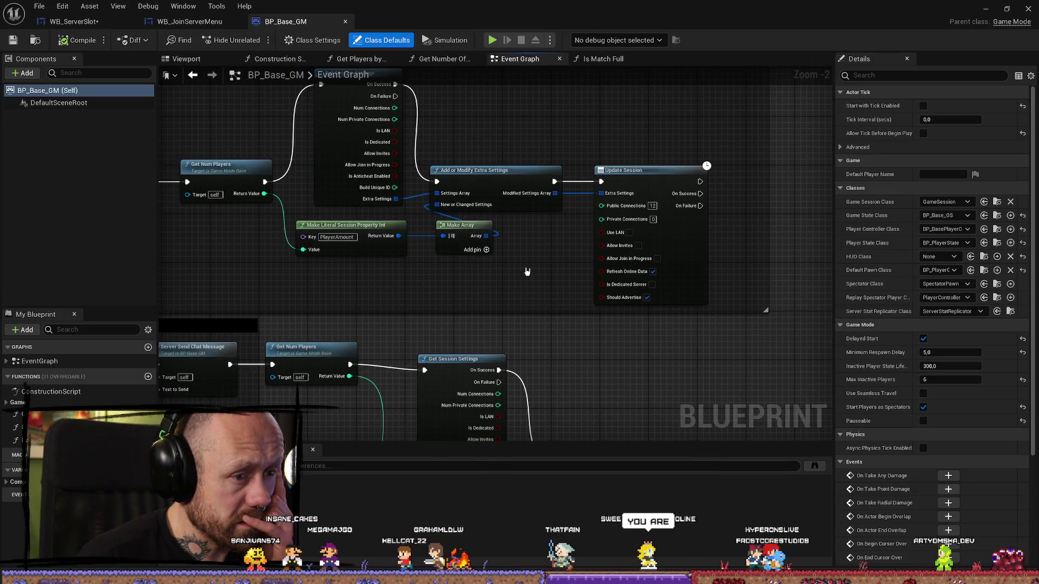
pyautogui.moveTo(528, 271)
pyautogui.mouseDown()
pyautogui.moveTo(573, 272)
pyautogui.moveTo(527, 301)
pyautogui.mouseUp()
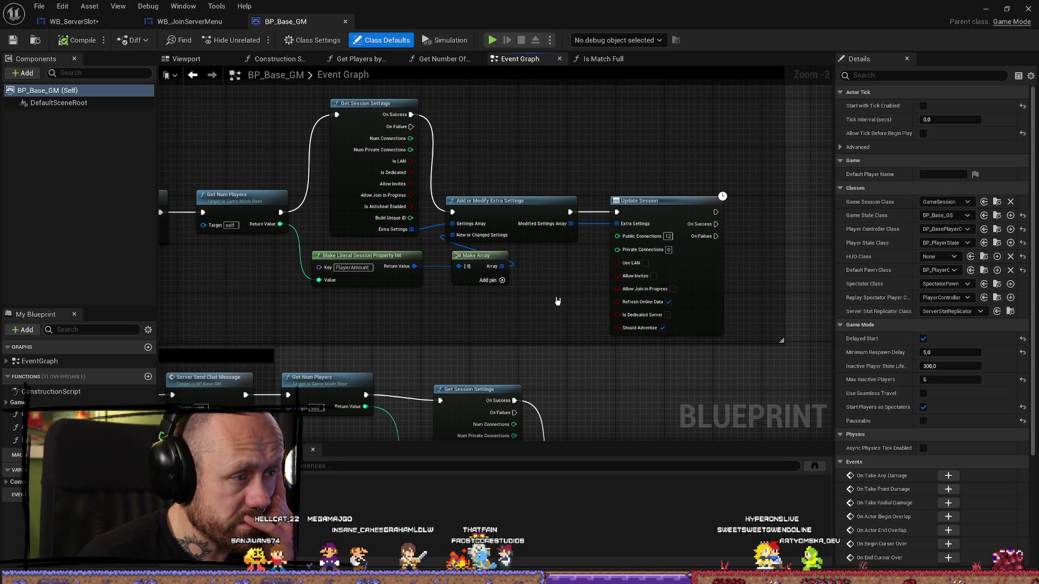
pyautogui.moveTo(556, 298); pyautogui.dragTo(555, 311)
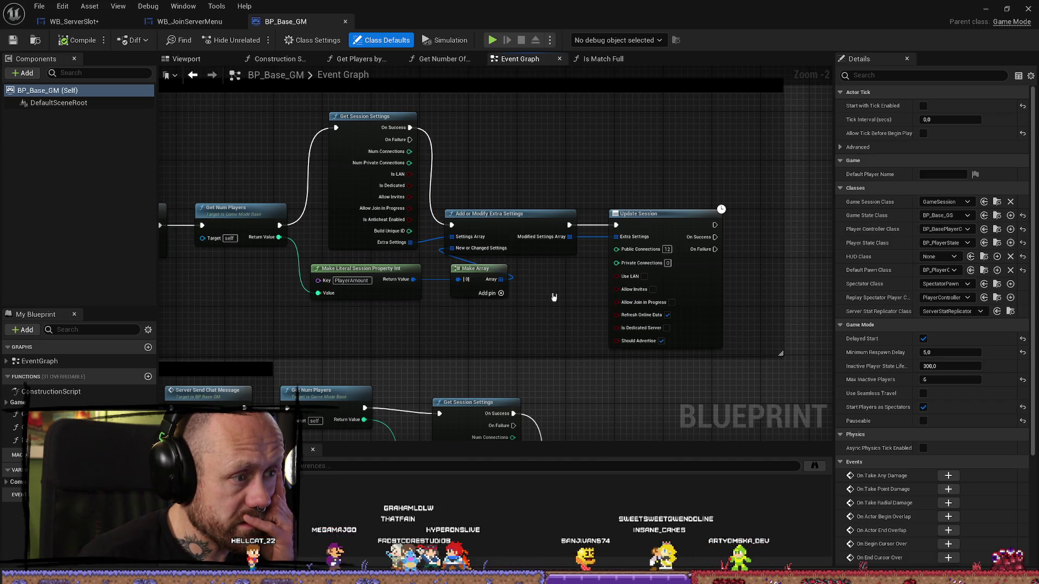
pyautogui.moveTo(407, 173); pyautogui.dragTo(622, 280)
pyautogui.moveTo(409, 187)
pyautogui.mouseDown()
pyautogui.moveTo(587, 295)
pyautogui.moveTo(619, 289)
pyautogui.mouseUp()
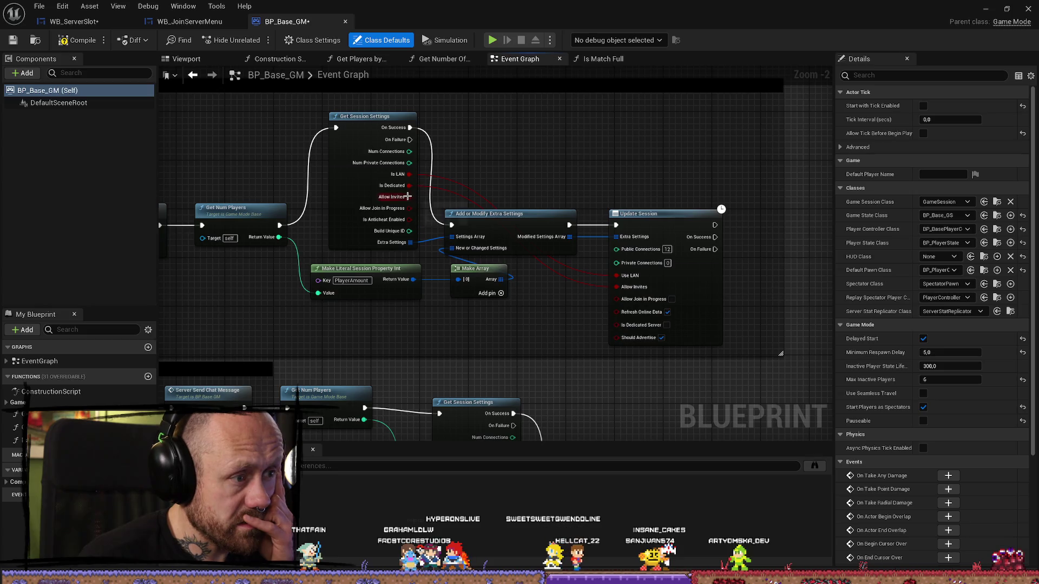
# Wire Allow Invites and Allow Join in Progress from Get Session Settings into Update Session
pyautogui.moveTo(407, 197)
pyautogui.mouseDown()
pyautogui.moveTo(550, 310)
pyautogui.moveTo(622, 305)
pyautogui.moveTo(607, 304)
pyautogui.moveTo(616, 287)
pyautogui.mouseUp()
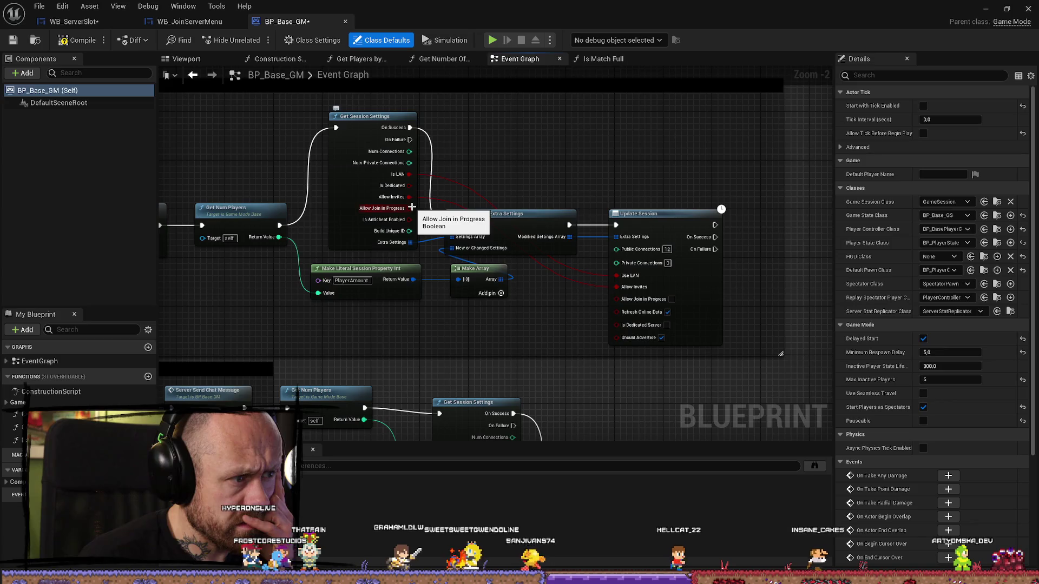
pyautogui.moveTo(409, 209); pyautogui.dragTo(617, 299)
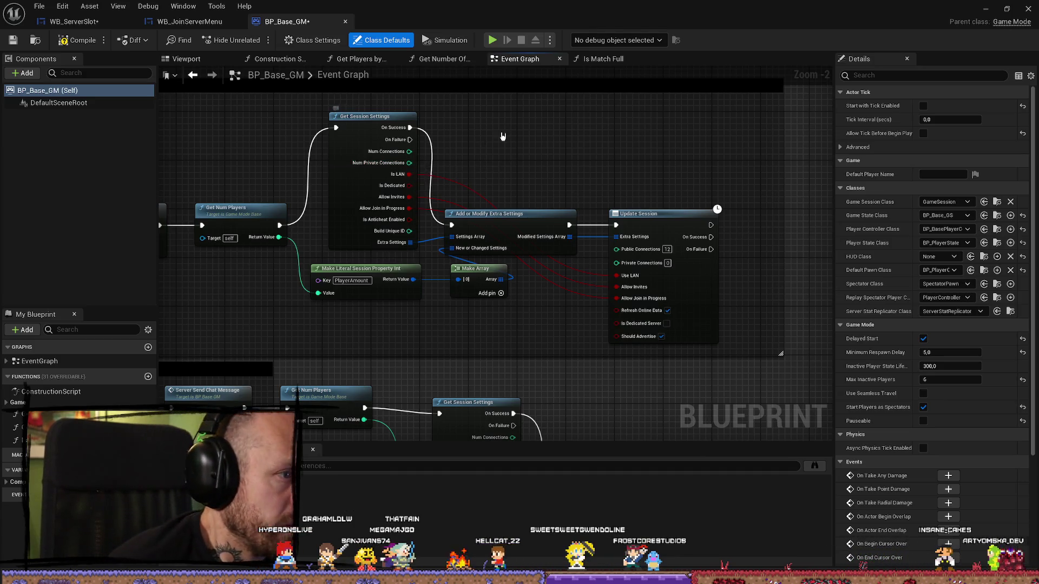
pyautogui.moveTo(504, 137)
pyautogui.mouseDown()
pyautogui.moveTo(646, 146)
pyautogui.moveTo(609, 164)
pyautogui.moveTo(612, 179)
pyautogui.moveTo(721, 179)
pyautogui.moveTo(703, 162)
pyautogui.moveTo(700, 194)
pyautogui.moveTo(631, 173)
pyautogui.mouseUp()
# Connect Num Connections to Public Connections and Num Private Connections to Private Connections, then compile
pyautogui.moveTo(525, 174); pyautogui.dragTo(572, 166)
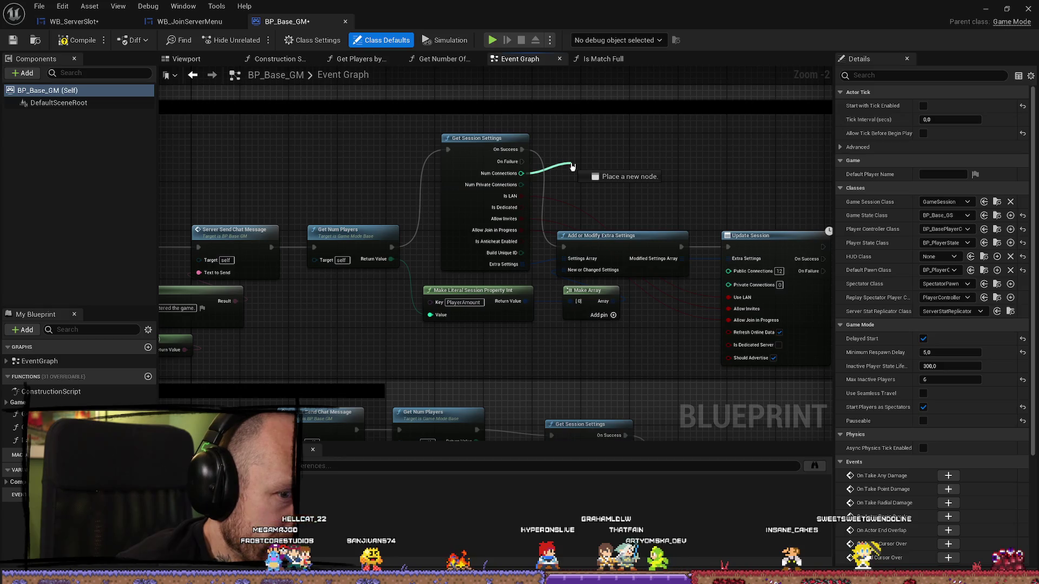
pyautogui.moveTo(573, 167); pyautogui.dragTo(573, 163)
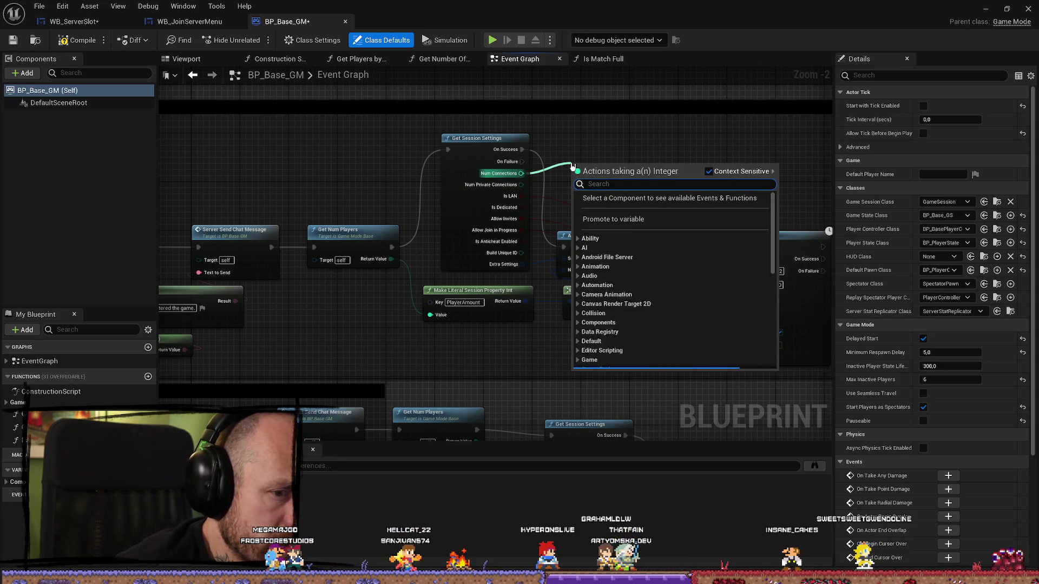
pyautogui.click(582, 154)
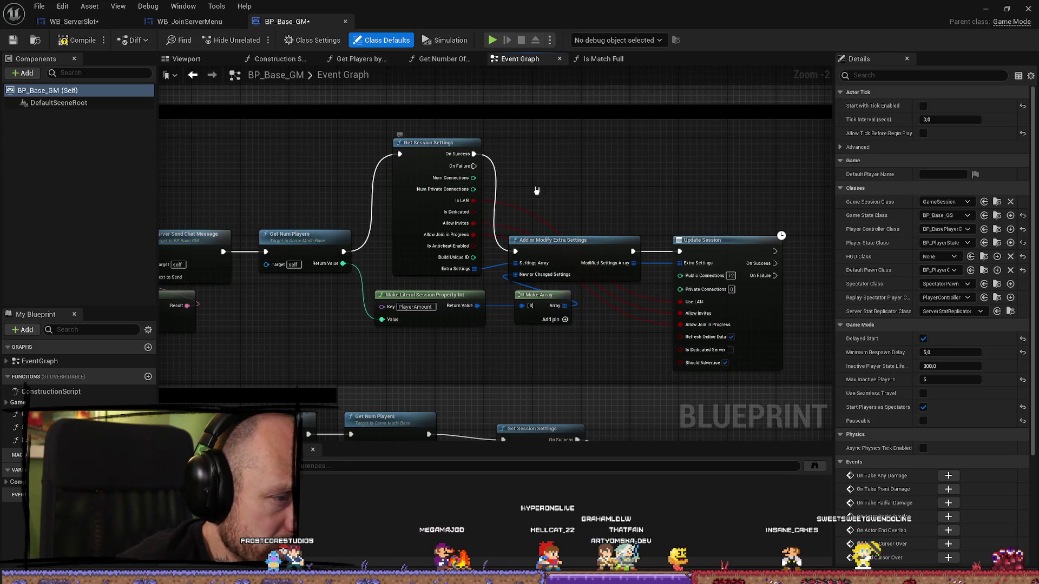
pyautogui.moveTo(473, 178)
pyautogui.mouseDown()
pyautogui.moveTo(685, 289)
pyautogui.moveTo(680, 275)
pyautogui.mouseUp()
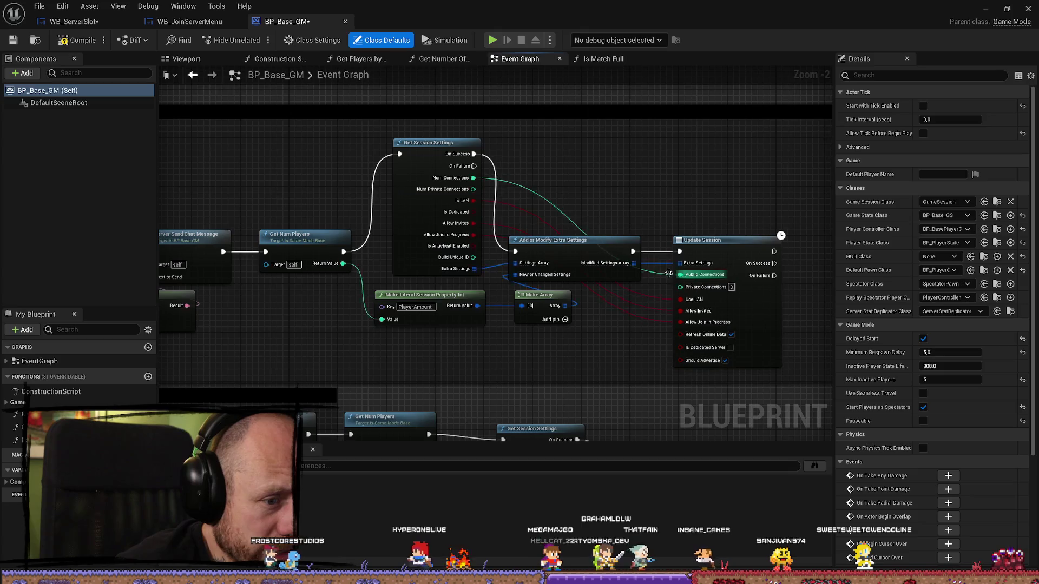
pyautogui.moveTo(474, 188); pyautogui.dragTo(680, 287)
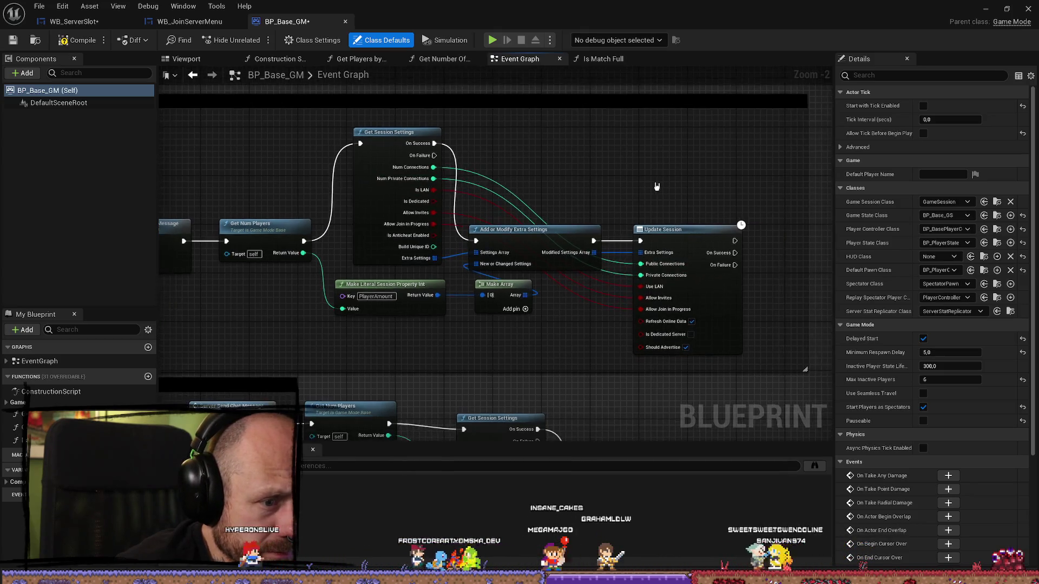
pyautogui.press('F7')
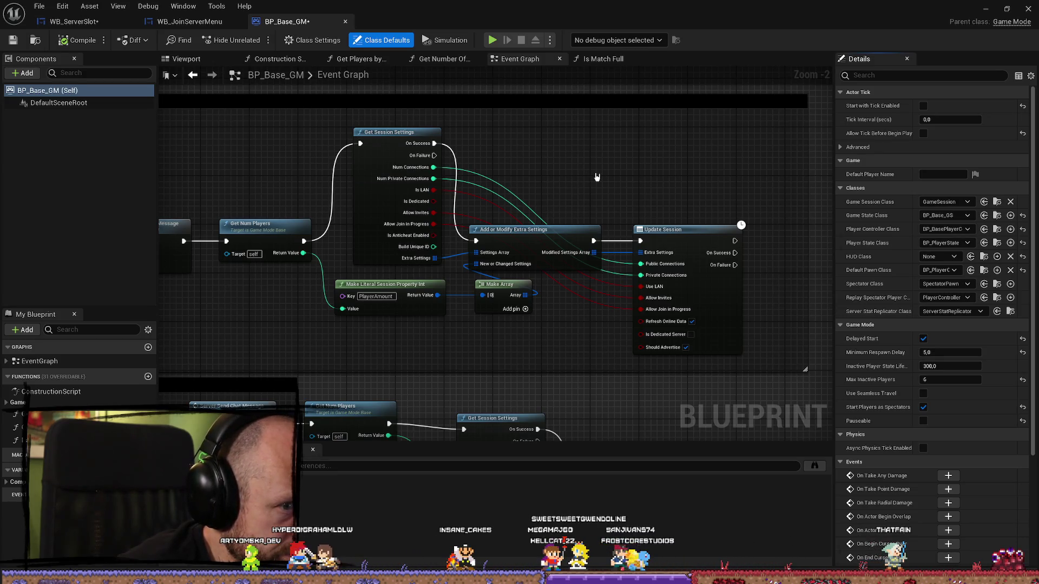
pyautogui.moveTo(339, 334)
pyautogui.mouseDown()
pyautogui.moveTo(465, 325)
pyautogui.moveTo(614, 166)
pyautogui.moveTo(588, 180)
pyautogui.mouseUp()
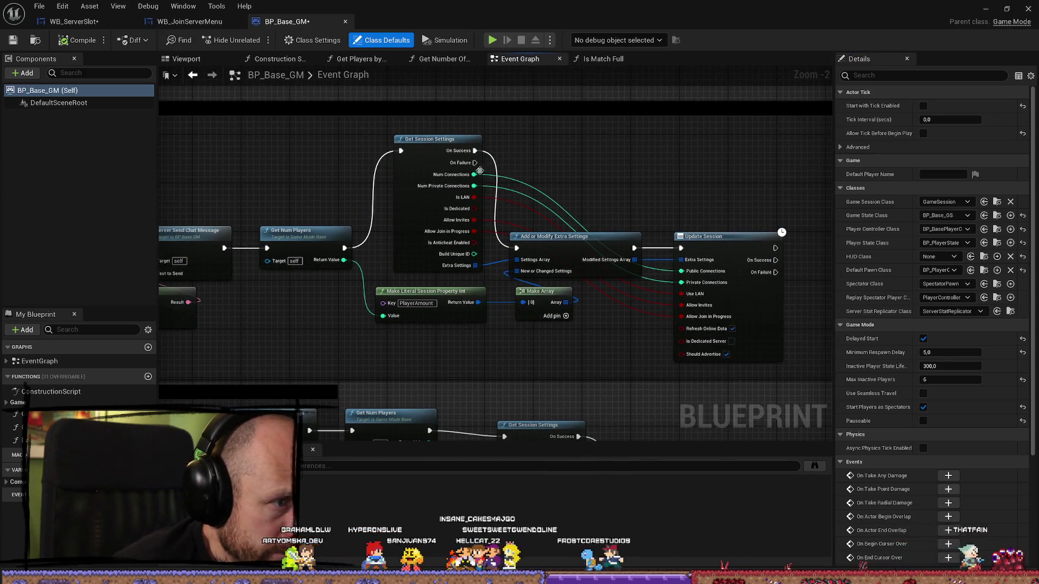
pyautogui.moveTo(475, 162); pyautogui.dragTo(577, 155)
# Add a Print String reading 'Get session Failed' after Get Session Settings' On Failure
pyautogui.write('prai')
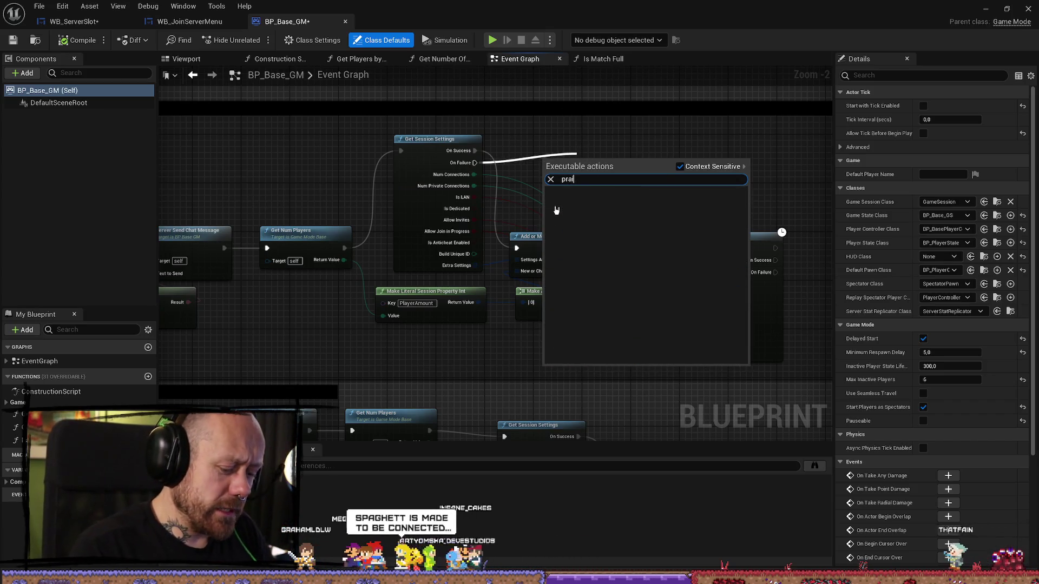
pyautogui.press('BackSpace')
pyautogui.write('int')
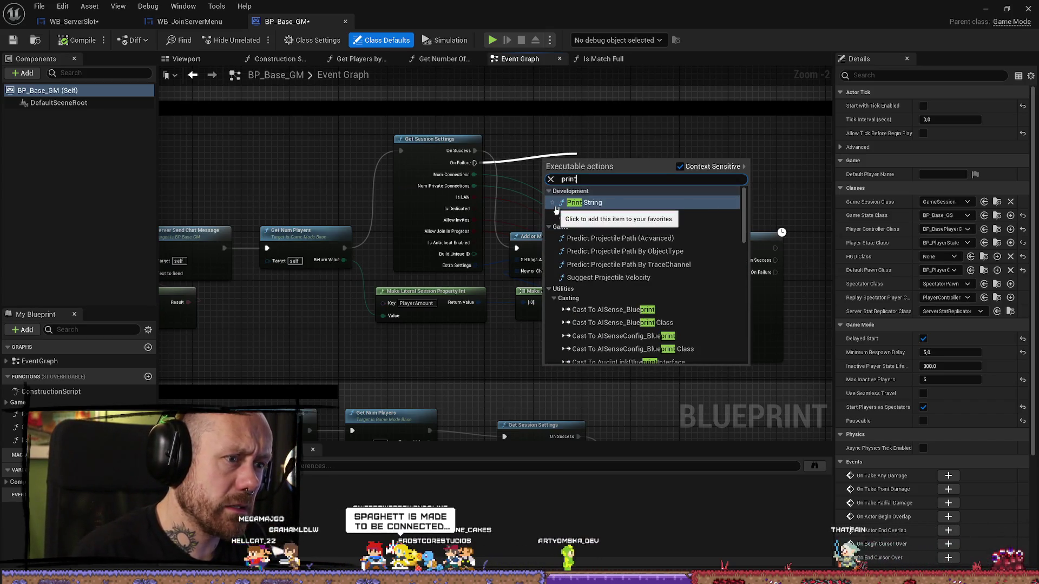
pyautogui.click(556, 206)
pyautogui.moveTo(563, 158); pyautogui.dragTo(599, 139)
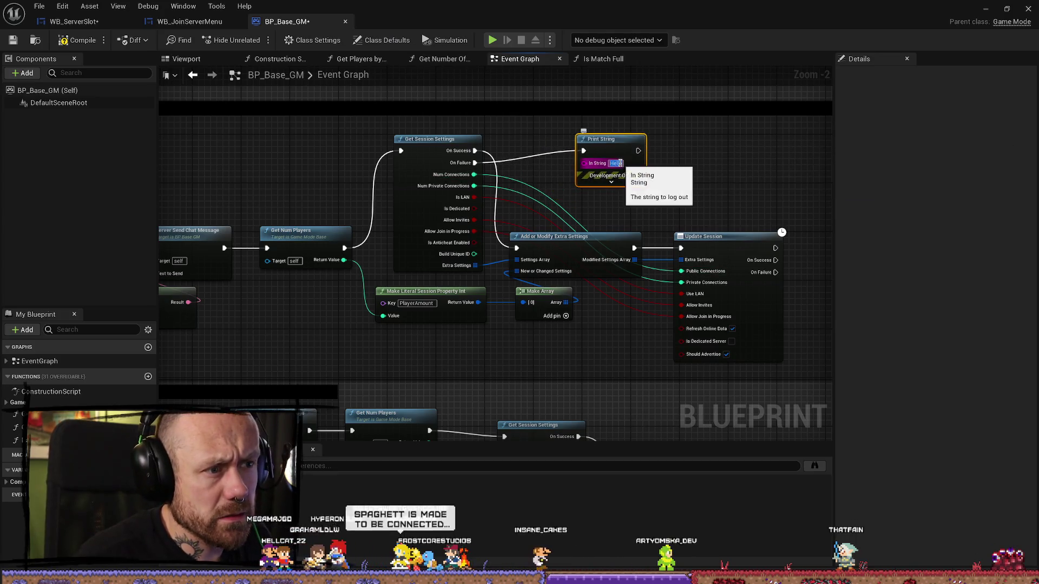
pyautogui.click(615, 163)
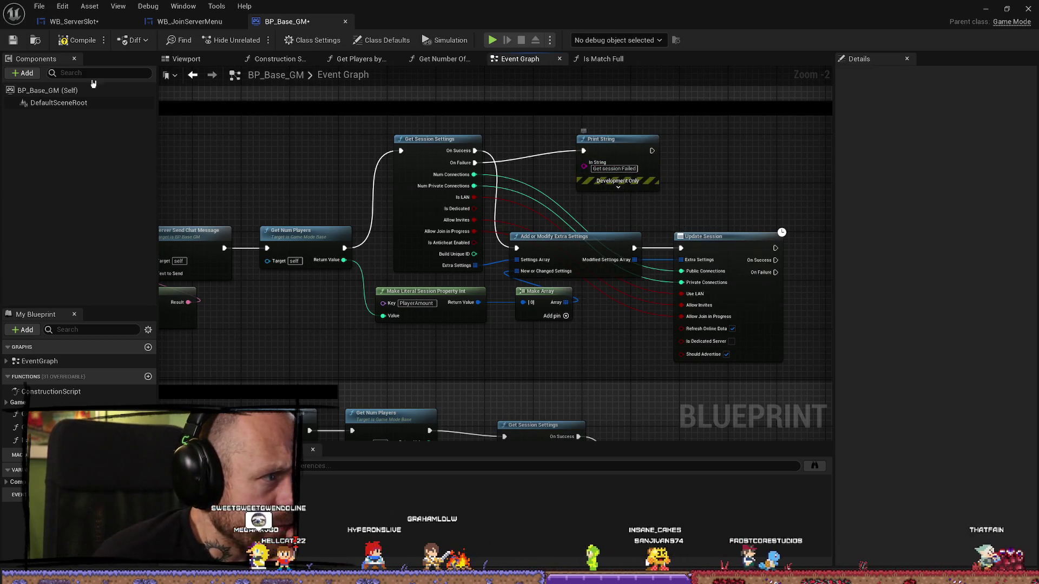
pyautogui.click(218, 22)
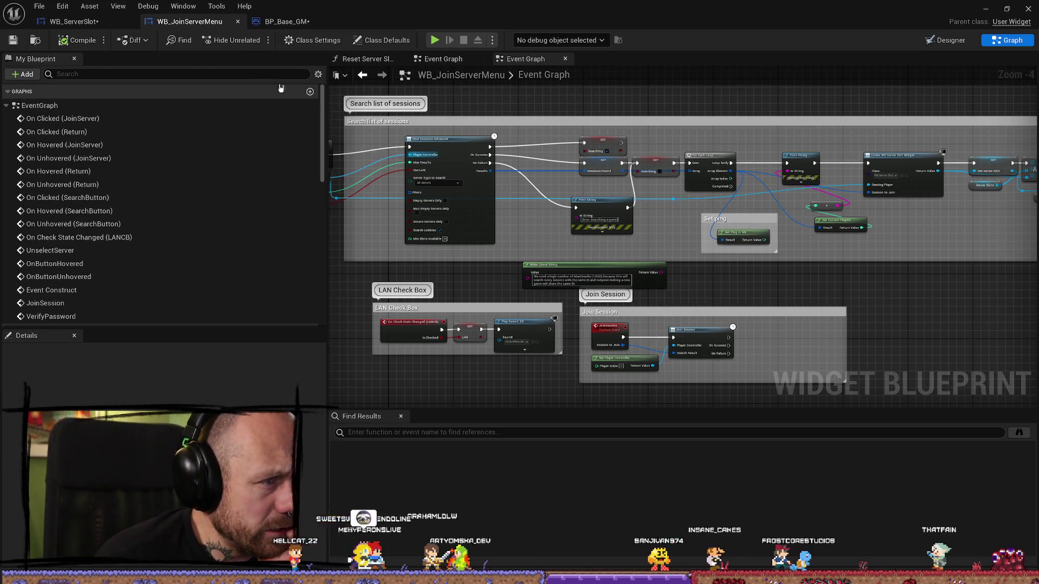
pyautogui.click(73, 22)
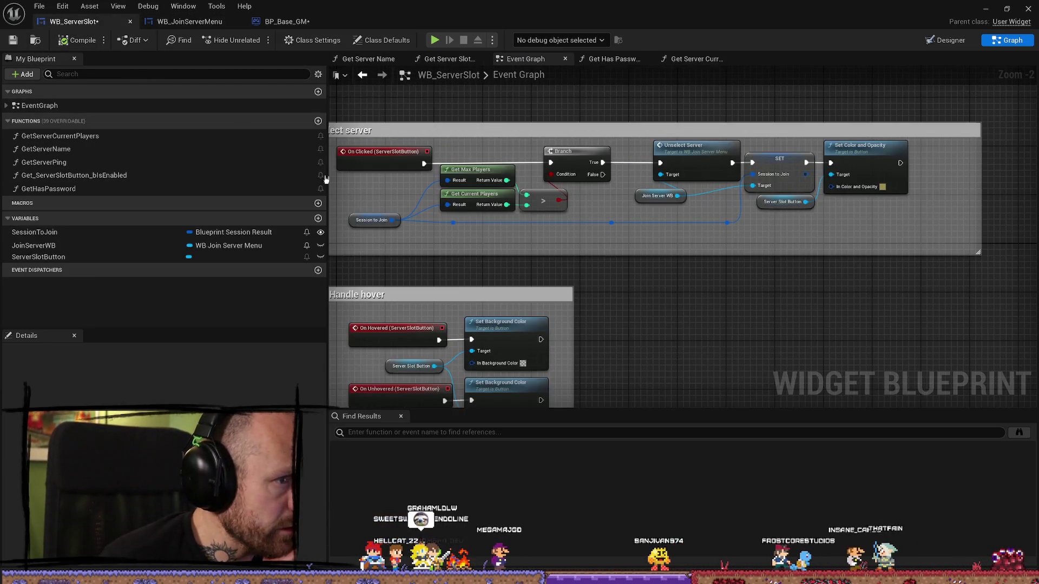
pyautogui.doubleClick(65, 135)
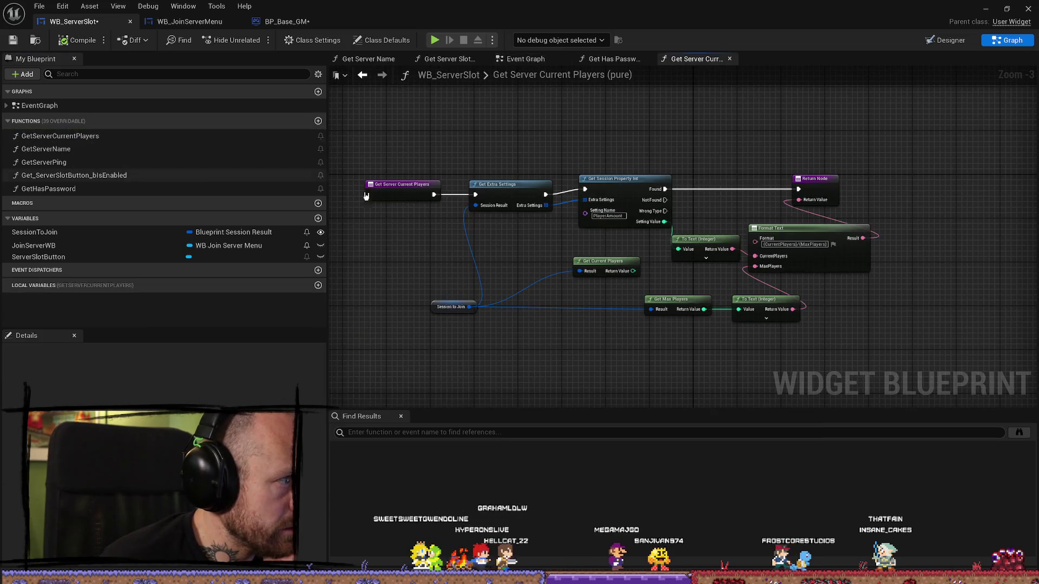
pyautogui.scroll(3, 691, 199)
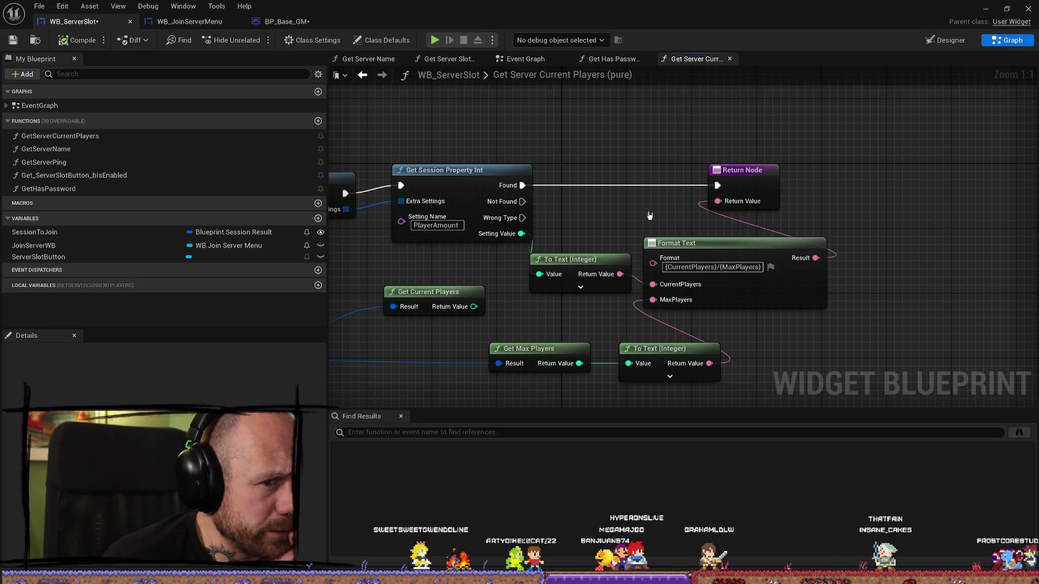
pyautogui.moveTo(695, 199)
pyautogui.mouseDown()
pyautogui.moveTo(720, 232)
pyautogui.moveTo(681, 176)
pyautogui.mouseUp()
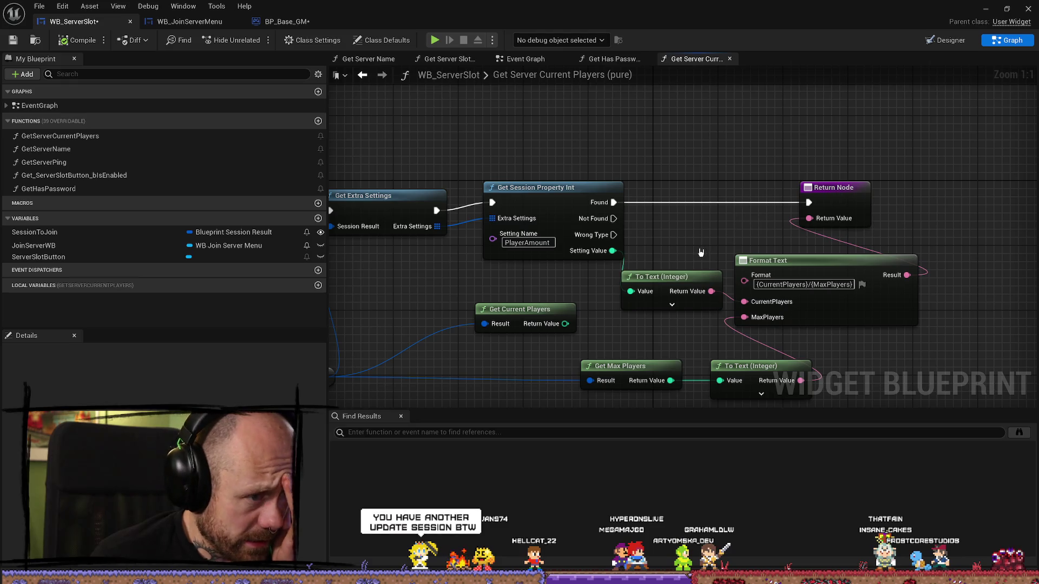
pyautogui.moveTo(701, 252); pyautogui.dragTo(674, 263)
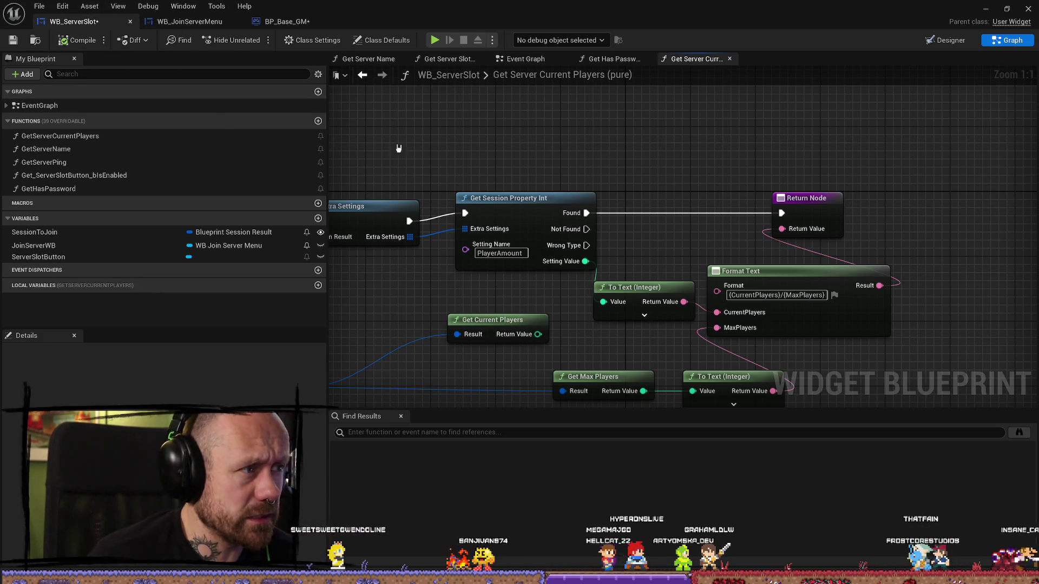
pyautogui.moveTo(399, 148); pyautogui.dragTo(487, 123)
pyautogui.moveTo(480, 273); pyautogui.dragTo(556, 262)
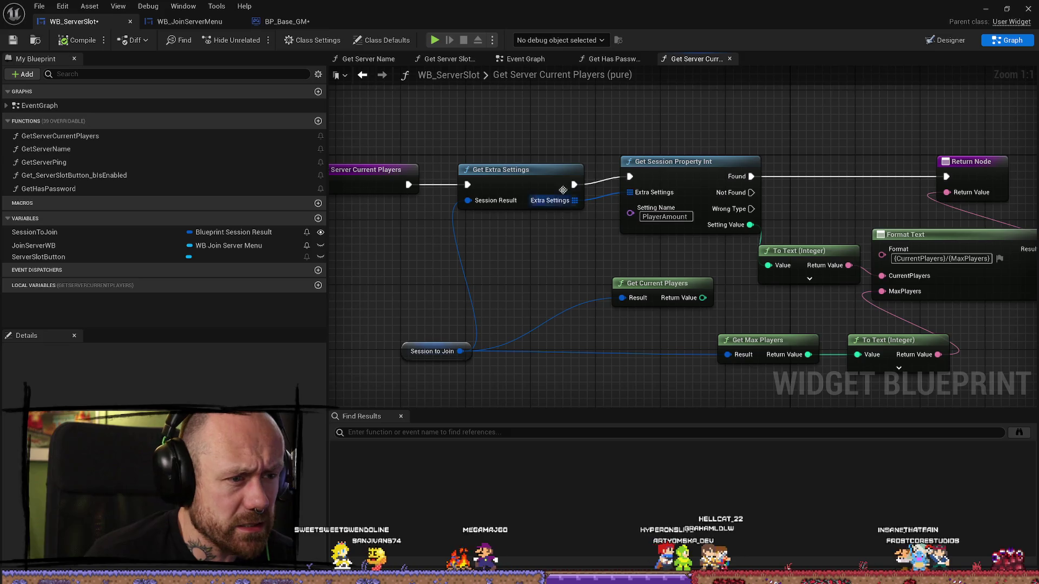
pyautogui.moveTo(563, 190); pyautogui.dragTo(534, 172)
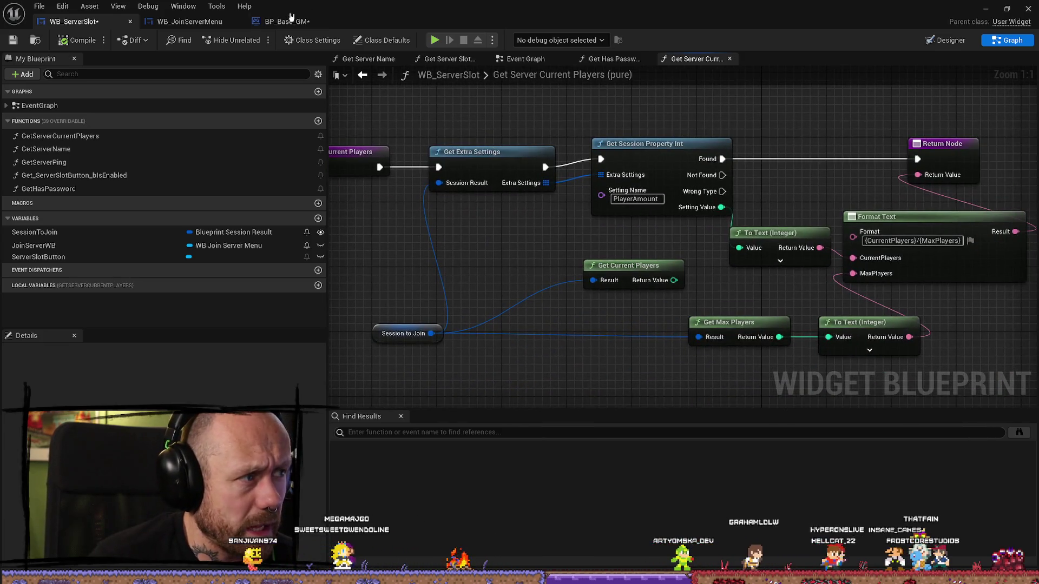
pyautogui.click(291, 20)
pyautogui.click(190, 21)
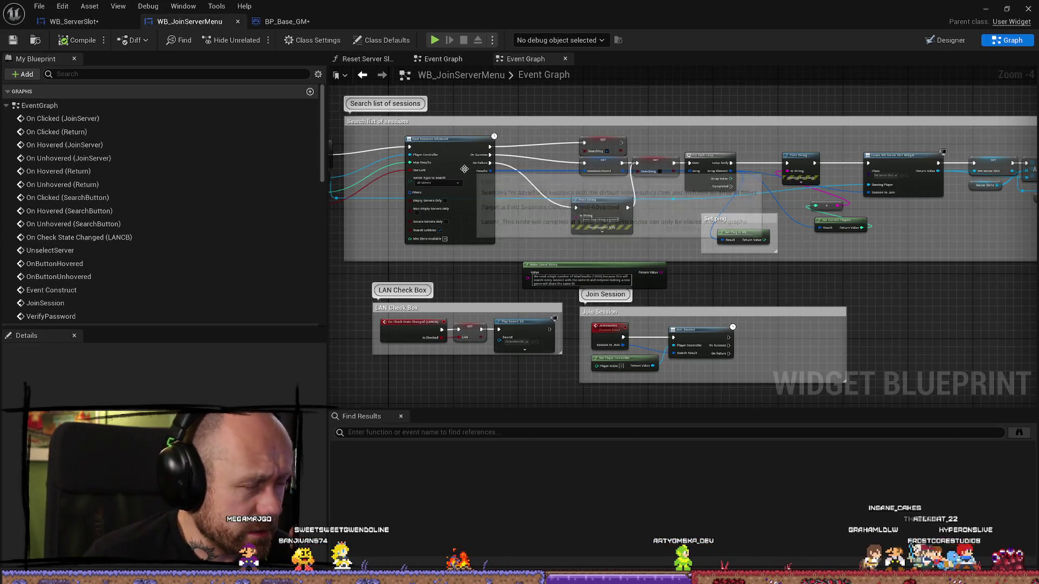
pyautogui.click(295, 21)
# Navigate BP_Base_GM's Event Graph to the Update Session nodes and compile the blueprint
pyautogui.scroll(-5, 526, 239)
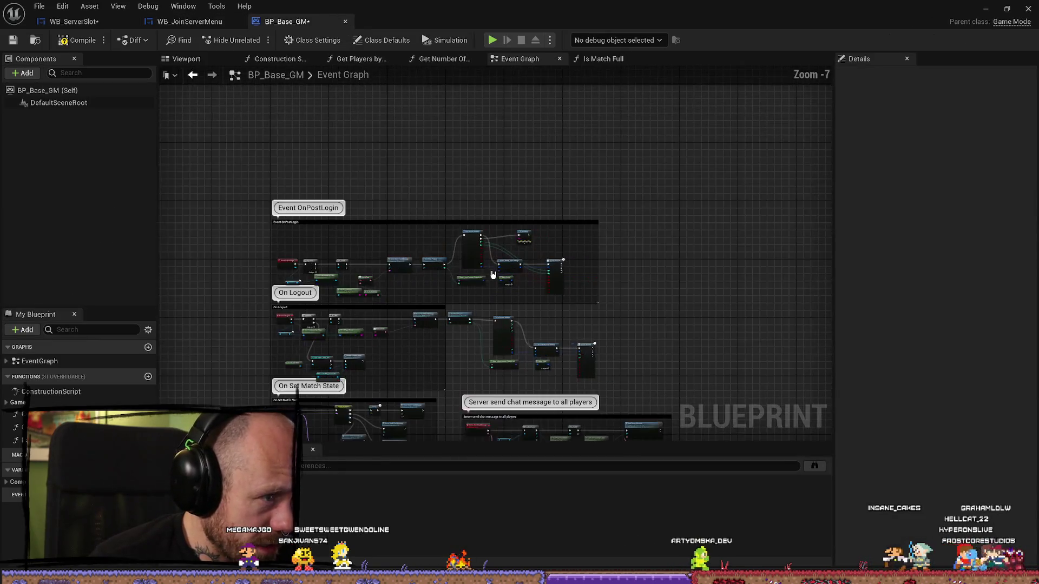
pyautogui.scroll(3, 442, 274)
pyautogui.scroll(2, 476, 281)
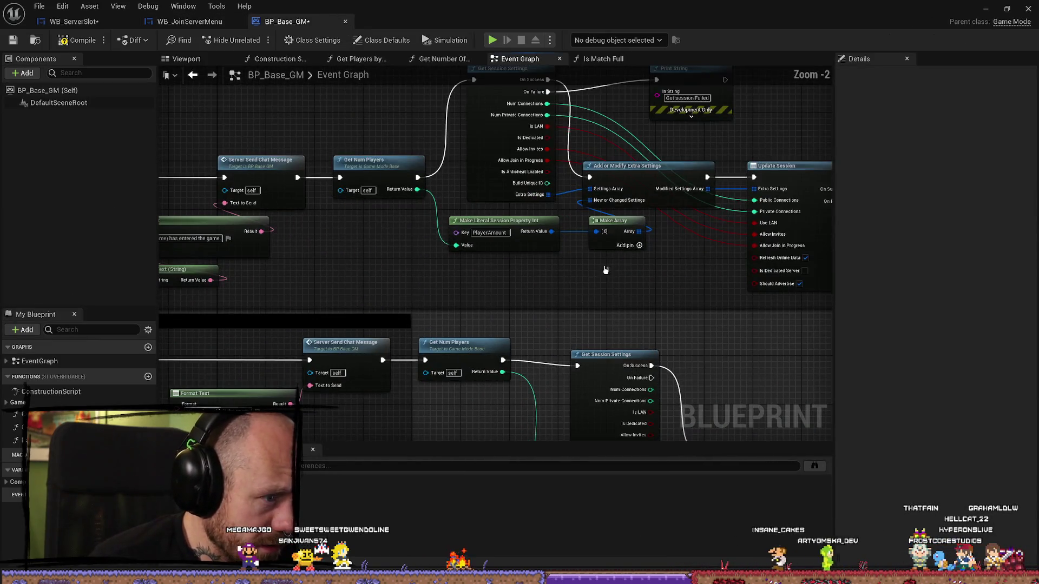
pyautogui.scroll(-1, 610, 298)
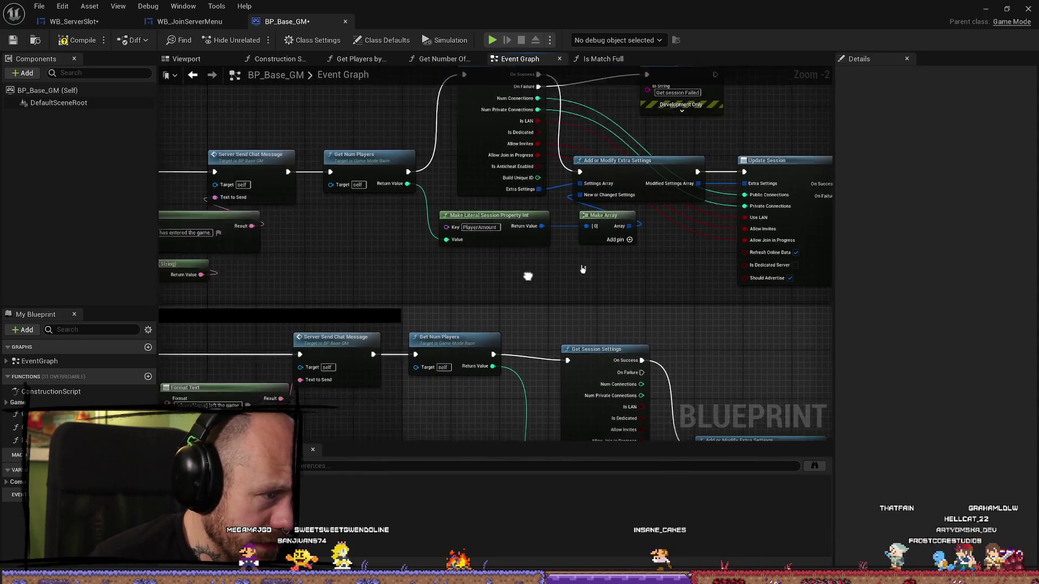
pyautogui.scroll(-1, 529, 274)
pyautogui.scroll(-2, 494, 253)
pyautogui.scroll(2, 343, 172)
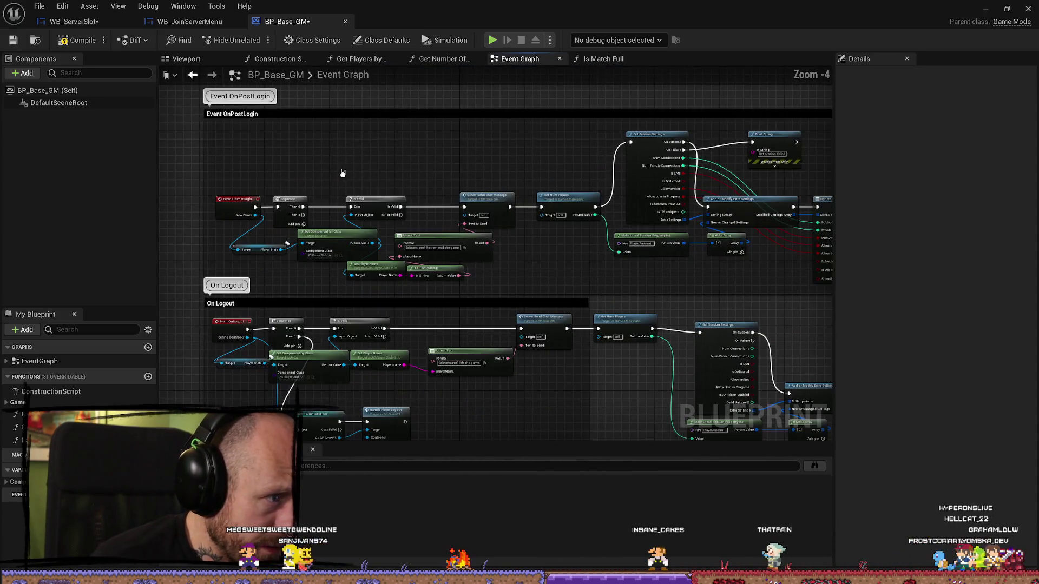
pyautogui.scroll(-2, 429, 184)
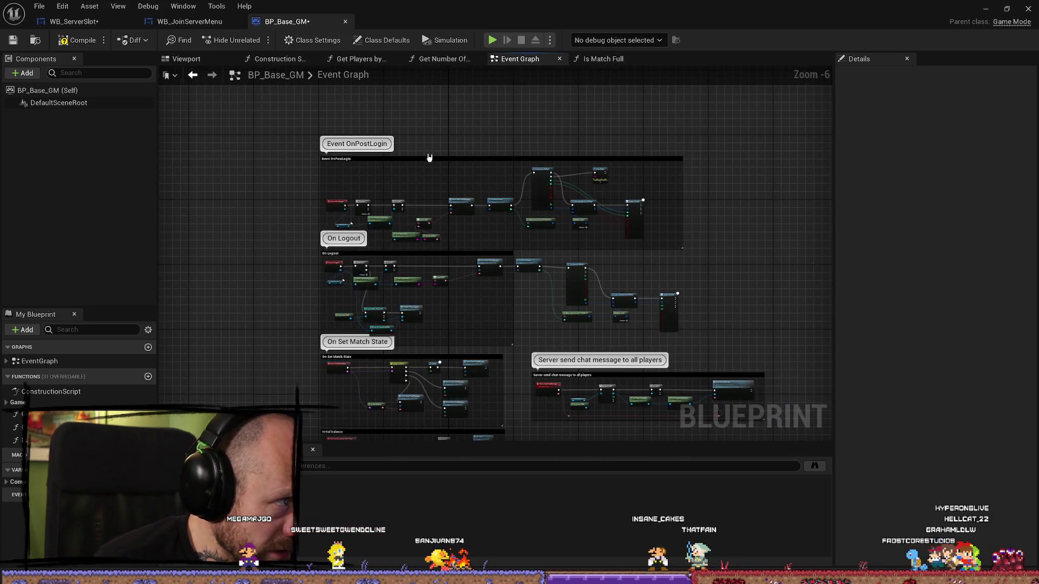
pyautogui.scroll(3, 338, 165)
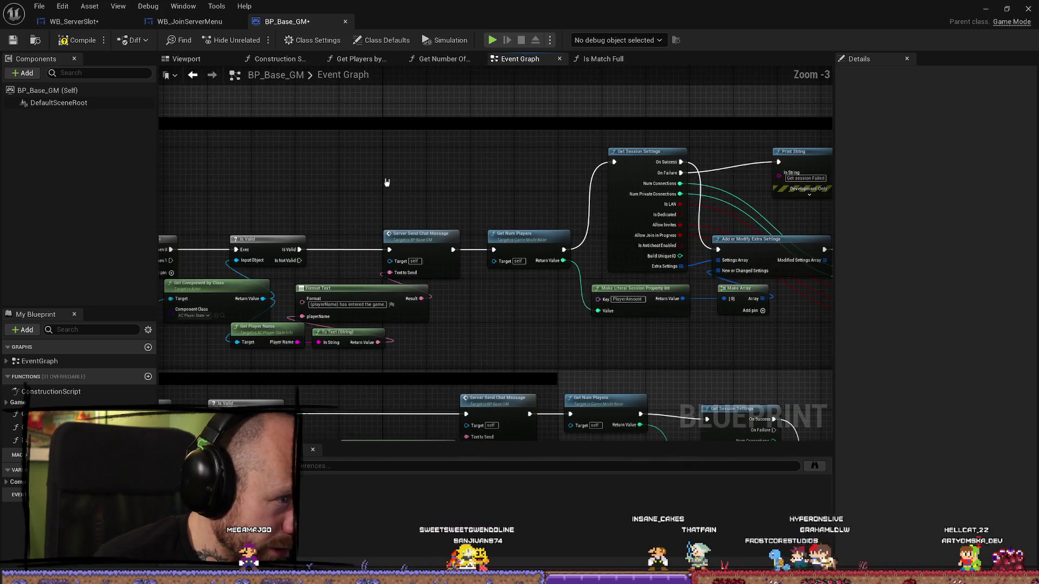
pyautogui.moveTo(338, 165)
pyautogui.mouseDown()
pyautogui.moveTo(329, 164)
pyautogui.moveTo(399, 169)
pyautogui.mouseUp()
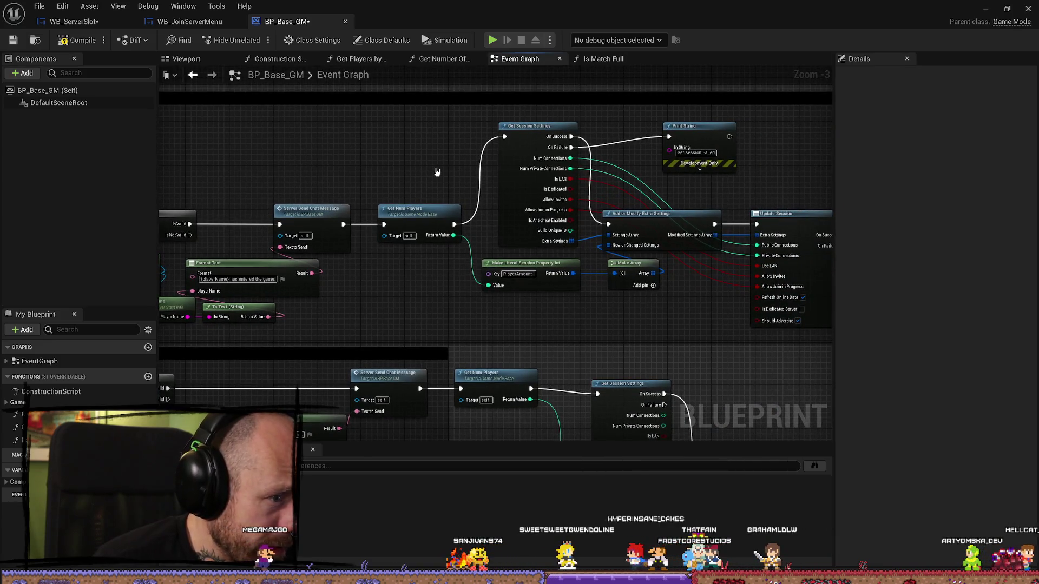
pyautogui.scroll(3, 520, 324)
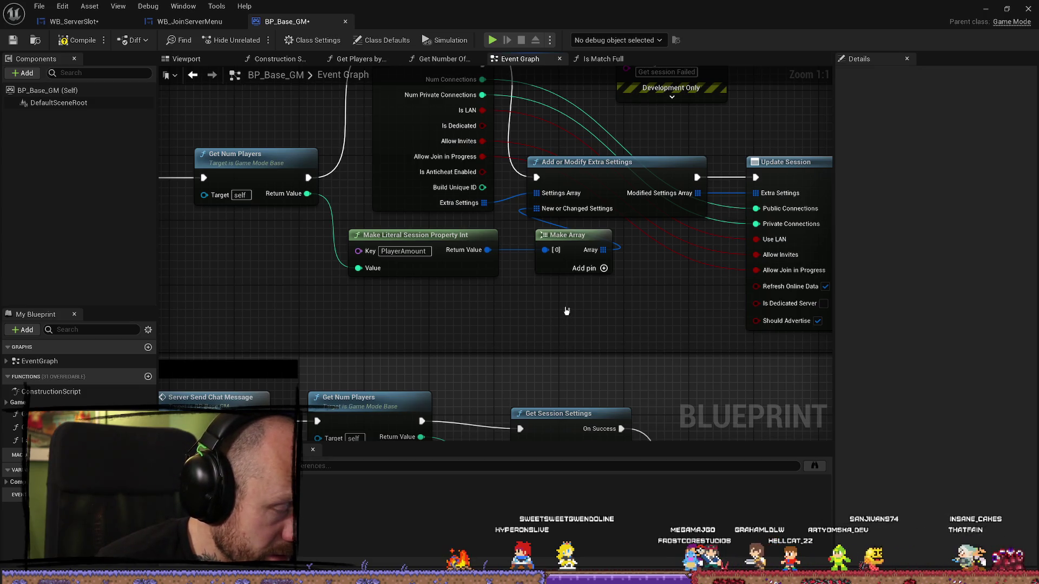
pyautogui.scroll(-2, 486, 269)
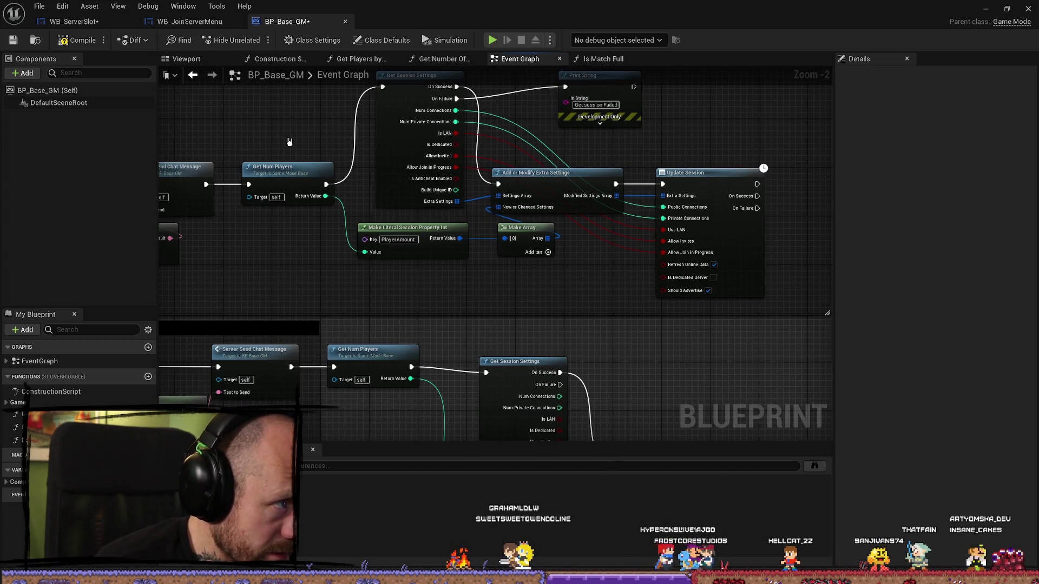
pyautogui.click(81, 40)
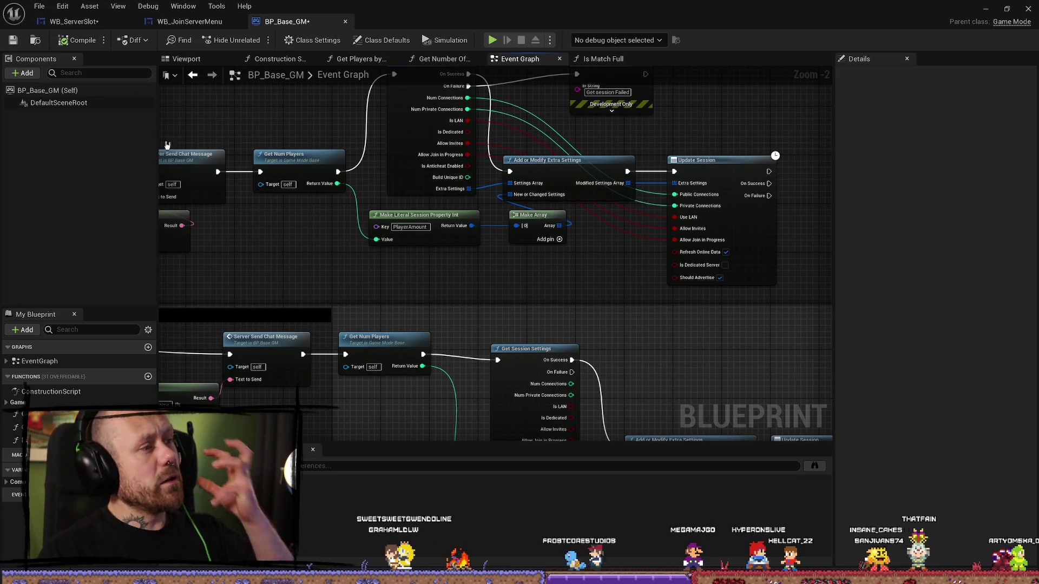
pyautogui.moveTo(328, 266); pyautogui.dragTo(390, 272)
# Search the content drawer for 'create' and open WB_CreateMatchMenu
pyautogui.hotkey('ctrl', 'space')
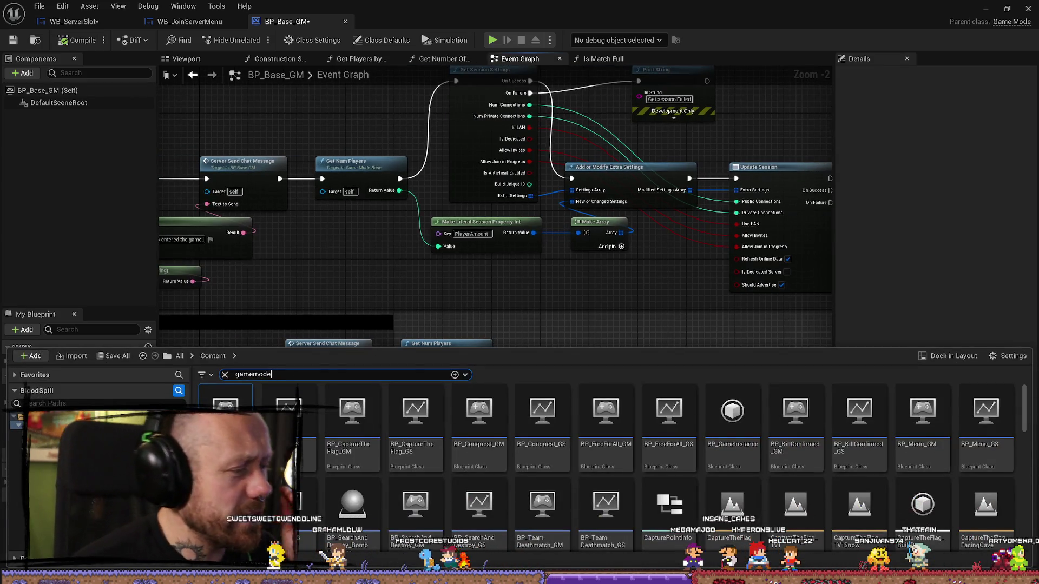
pyautogui.click(253, 375)
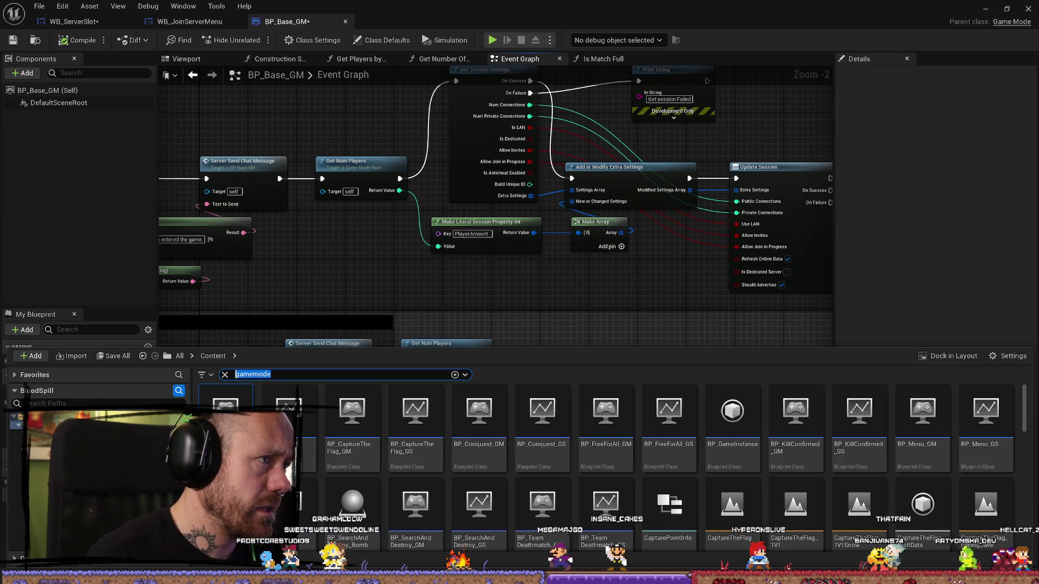
pyautogui.write('create')
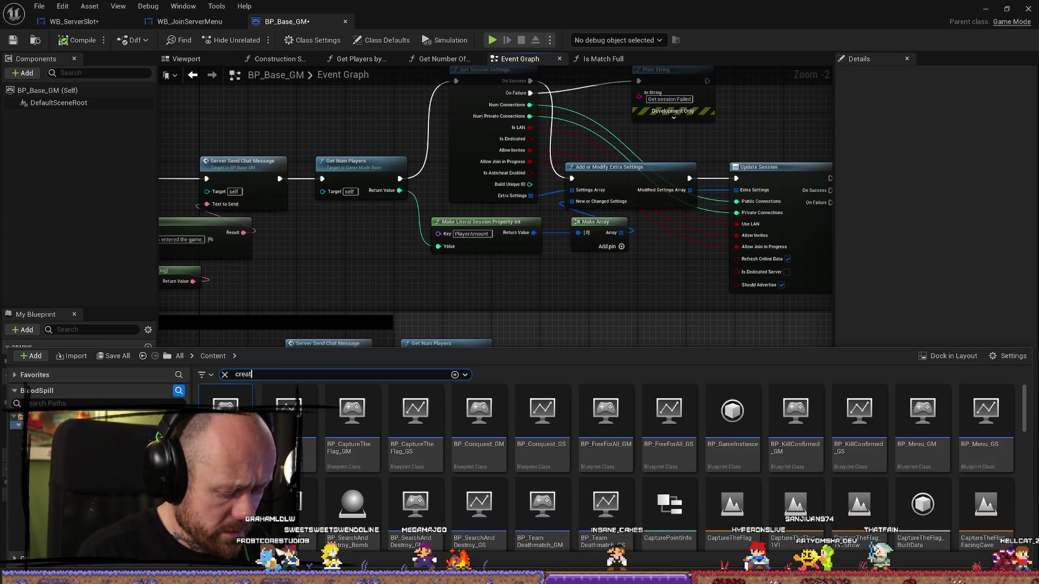
pyautogui.doubleClick(222, 400)
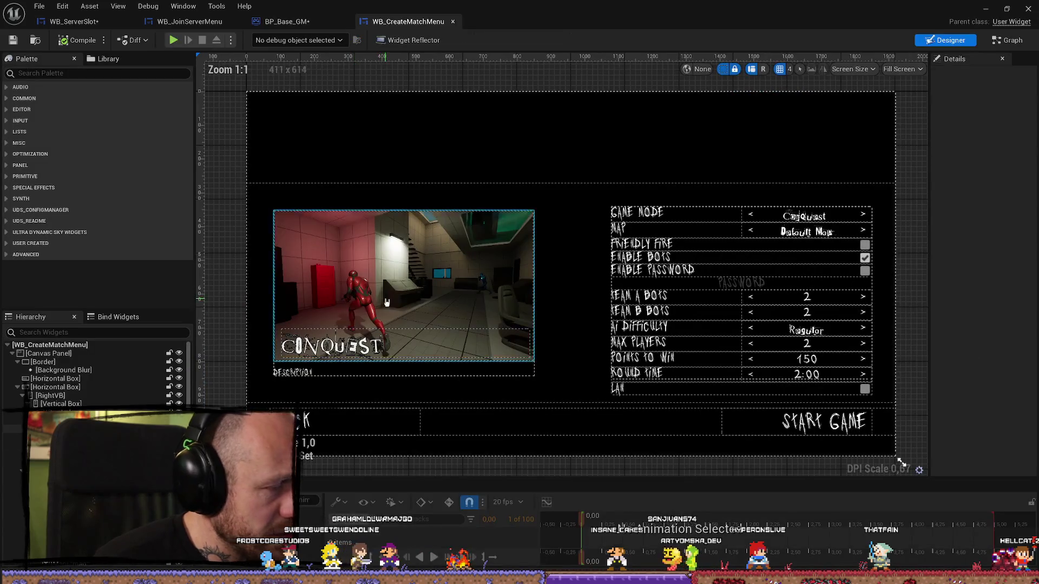
# Show WB_CreateMatchMenu's Event Graph and pan to the Create Advanced Session nodes and red-wire reroutes
pyautogui.doubleClick(714, 212)
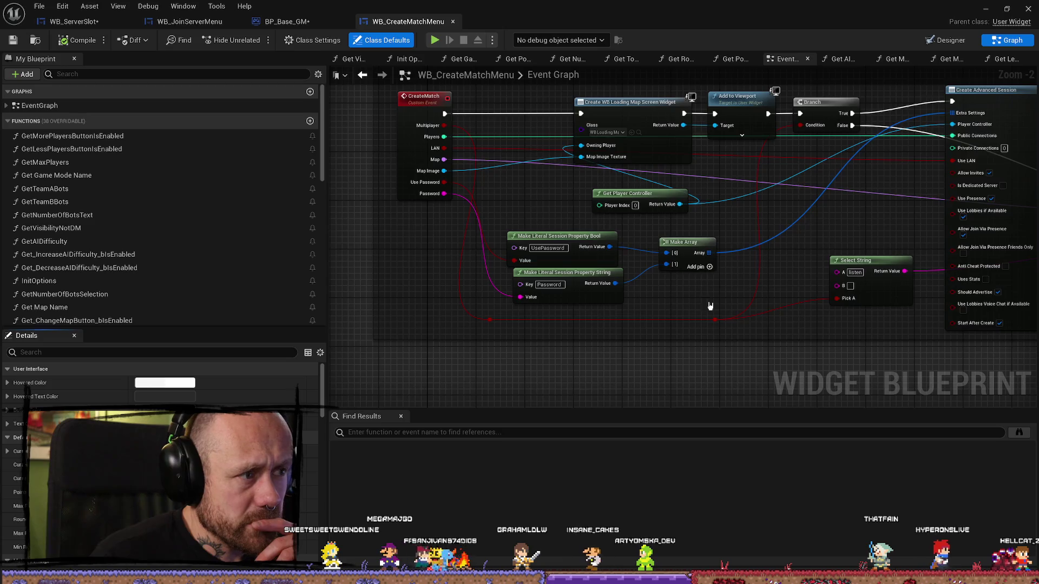
pyautogui.moveTo(711, 306)
pyautogui.mouseDown()
pyautogui.moveTo(598, 249)
pyautogui.moveTo(664, 251)
pyautogui.moveTo(638, 280)
pyautogui.moveTo(644, 308)
pyautogui.mouseUp()
pyautogui.moveTo(665, 250)
pyautogui.mouseDown()
pyautogui.moveTo(567, 324)
pyautogui.moveTo(526, 303)
pyautogui.moveTo(708, 249)
pyautogui.mouseUp()
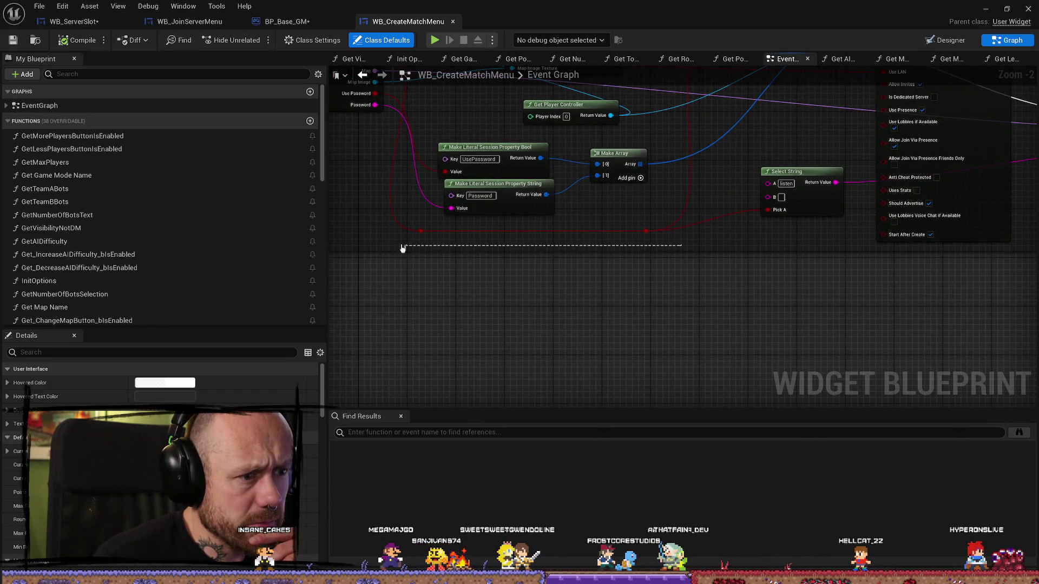
pyautogui.moveTo(402, 248)
pyautogui.mouseDown()
pyautogui.moveTo(409, 228)
pyautogui.moveTo(425, 314)
pyautogui.moveTo(427, 296)
pyautogui.mouseUp()
pyautogui.scroll(2, 516, 254)
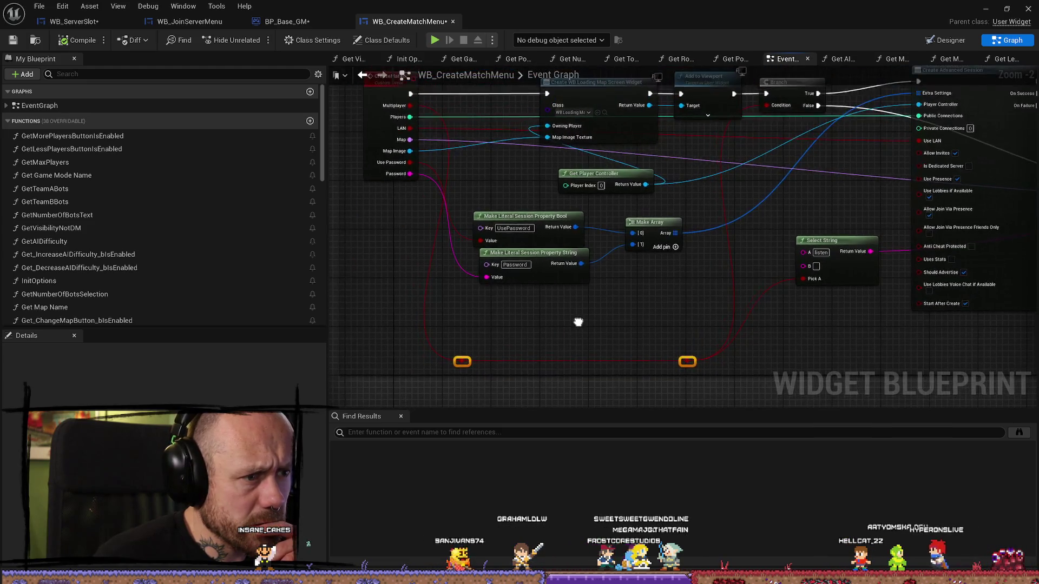
pyautogui.scroll(-2, 583, 274)
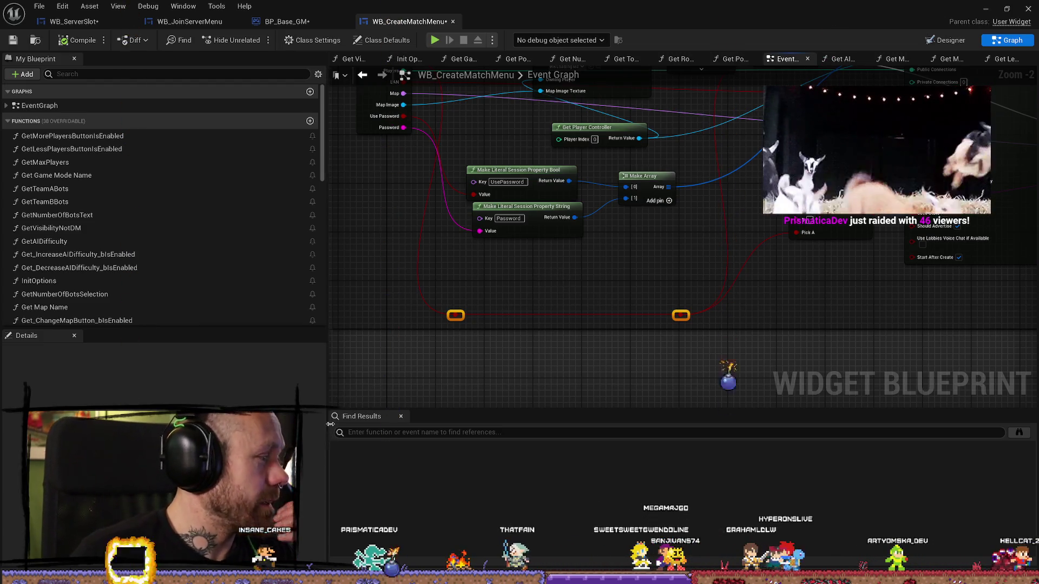
pyautogui.moveTo(598, 261)
pyautogui.mouseDown()
pyautogui.moveTo(562, 271)
pyautogui.moveTo(590, 260)
pyautogui.moveTo(584, 270)
pyautogui.mouseUp()
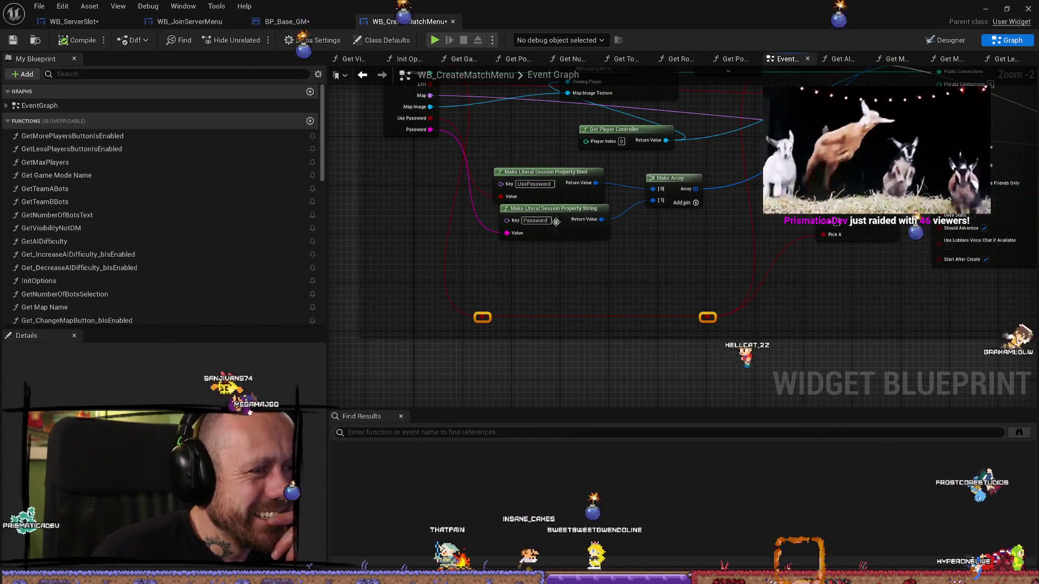
pyautogui.click(553, 218)
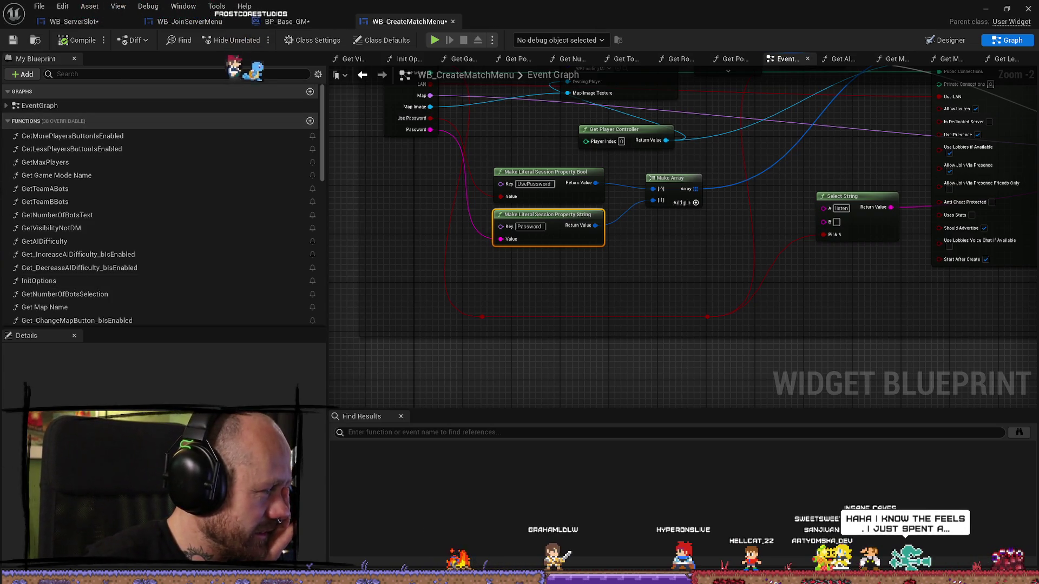
# Box-select both reroute nodes on the red wire, then minimize the Blueprint editor to reveal the level
pyautogui.moveTo(597, 289); pyautogui.dragTo(587, 341)
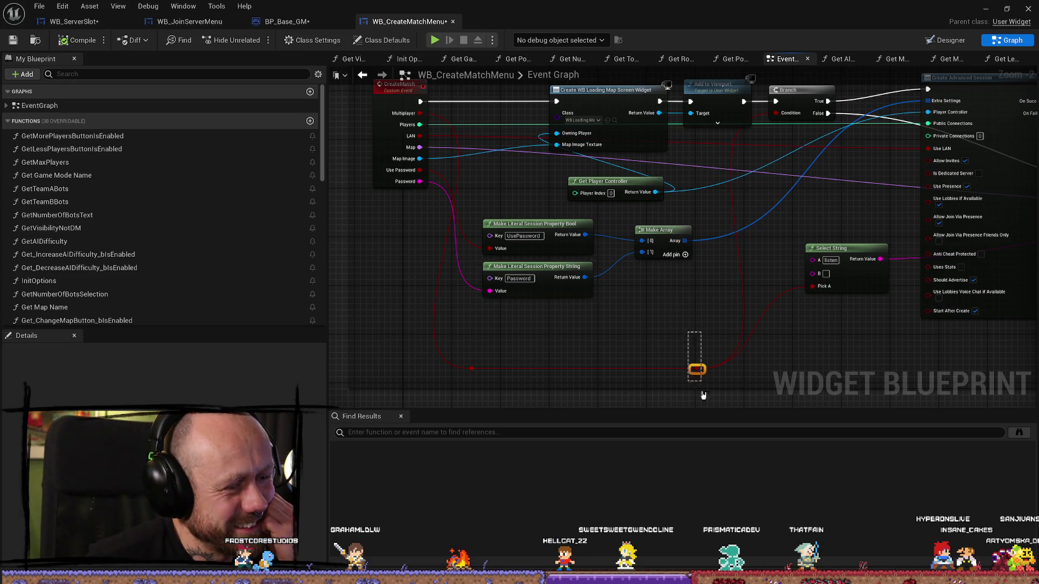
pyautogui.moveTo(703, 396); pyautogui.dragTo(424, 329)
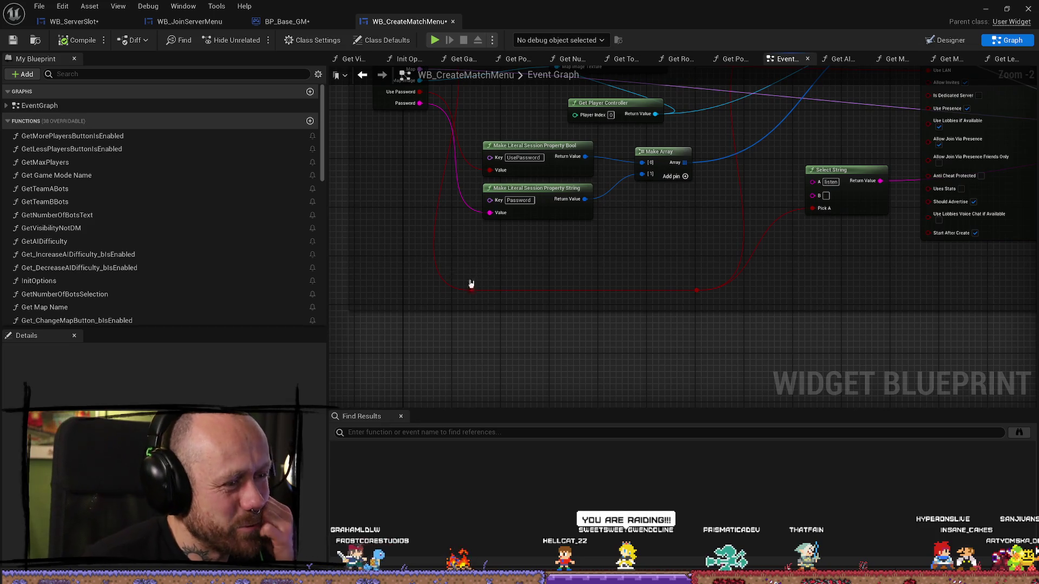
pyautogui.moveTo(453, 274)
pyautogui.mouseDown()
pyautogui.moveTo(709, 331)
pyautogui.moveTo(703, 319)
pyautogui.mouseUp()
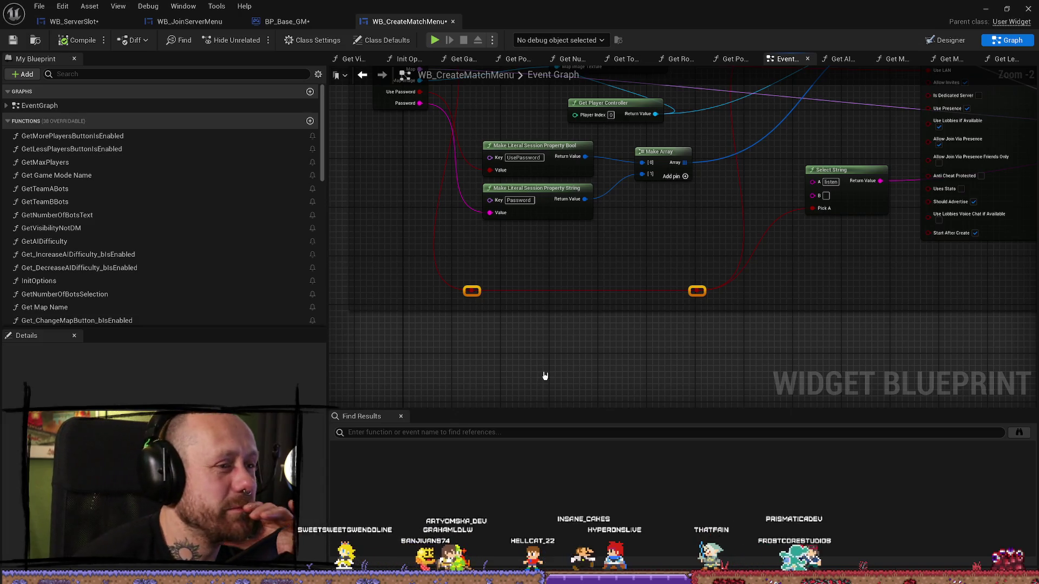
pyautogui.moveTo(618, 268); pyautogui.dragTo(640, 292)
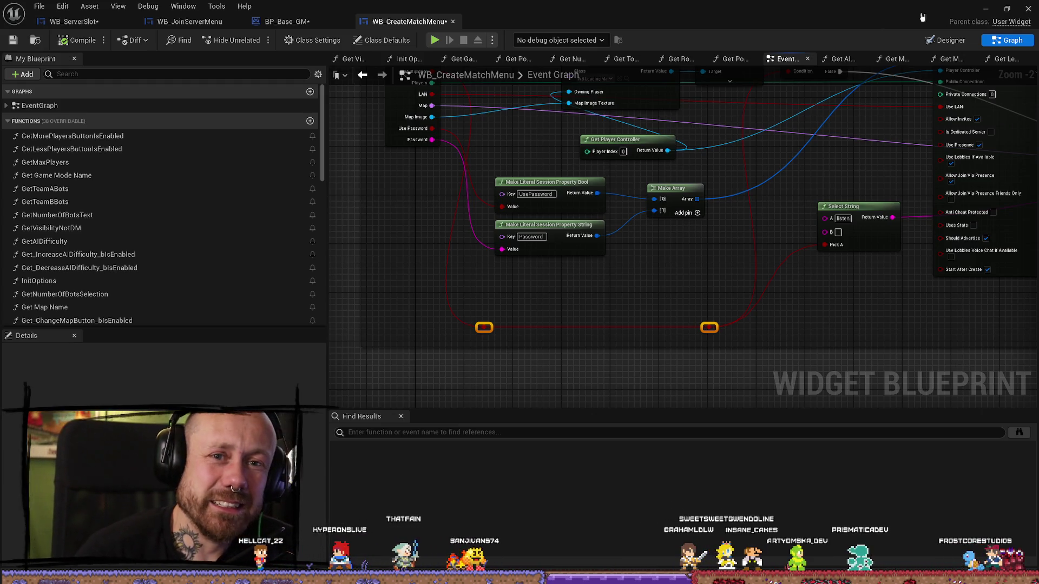
pyautogui.click(986, 9)
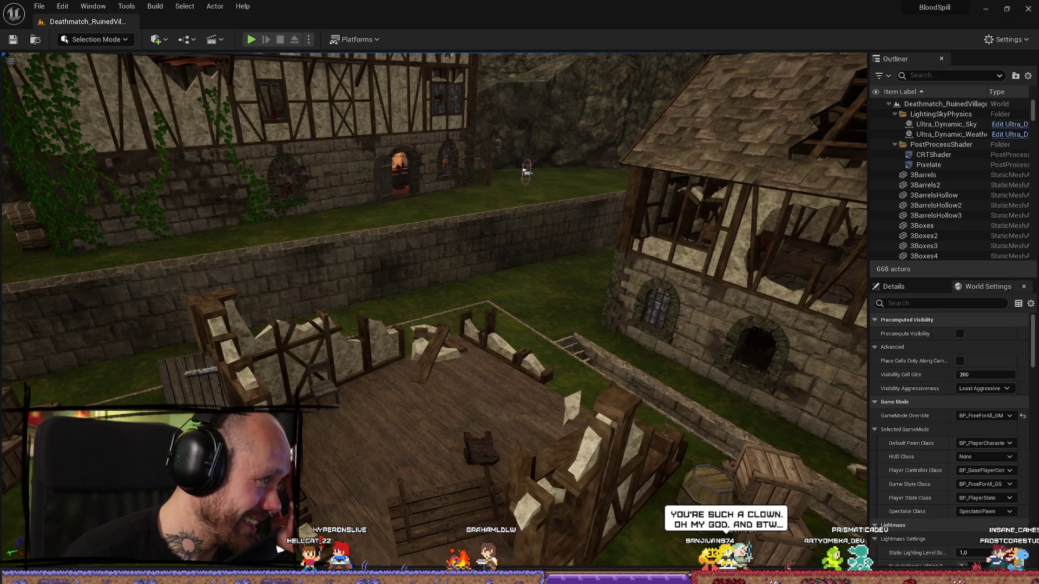
# Open File Explorer and go to the Volume (D:) drive
pyautogui.press('super+e')
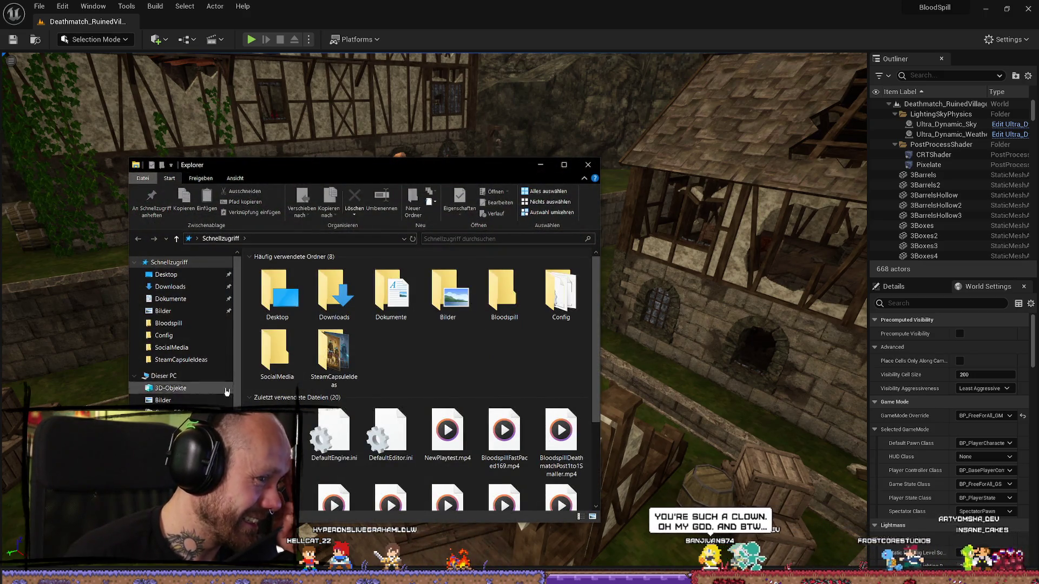
pyautogui.click(351, 350)
pyautogui.rightClick(351, 350)
pyautogui.click(397, 383)
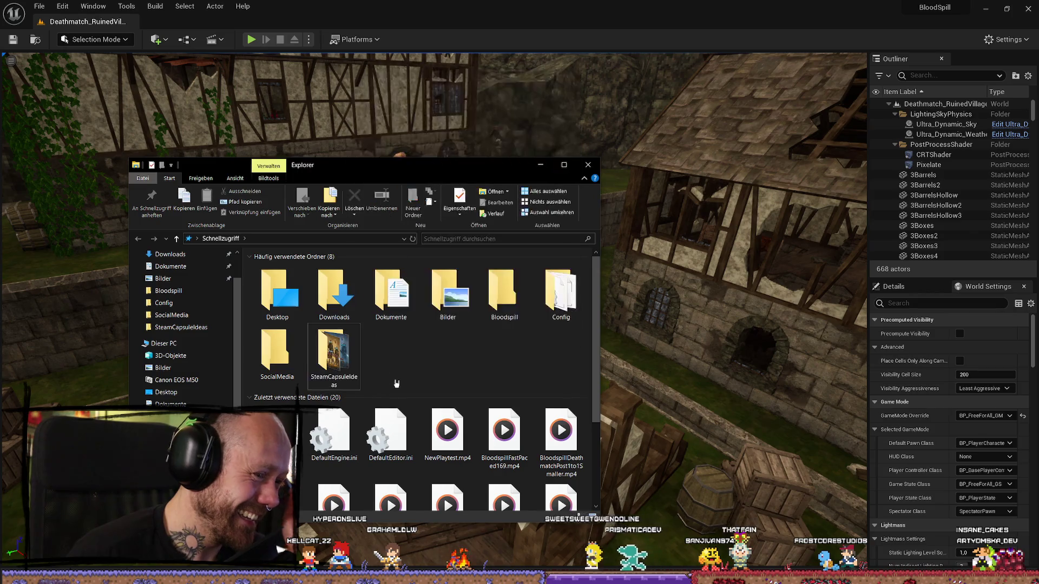
pyautogui.scroll(-4, 319, 406)
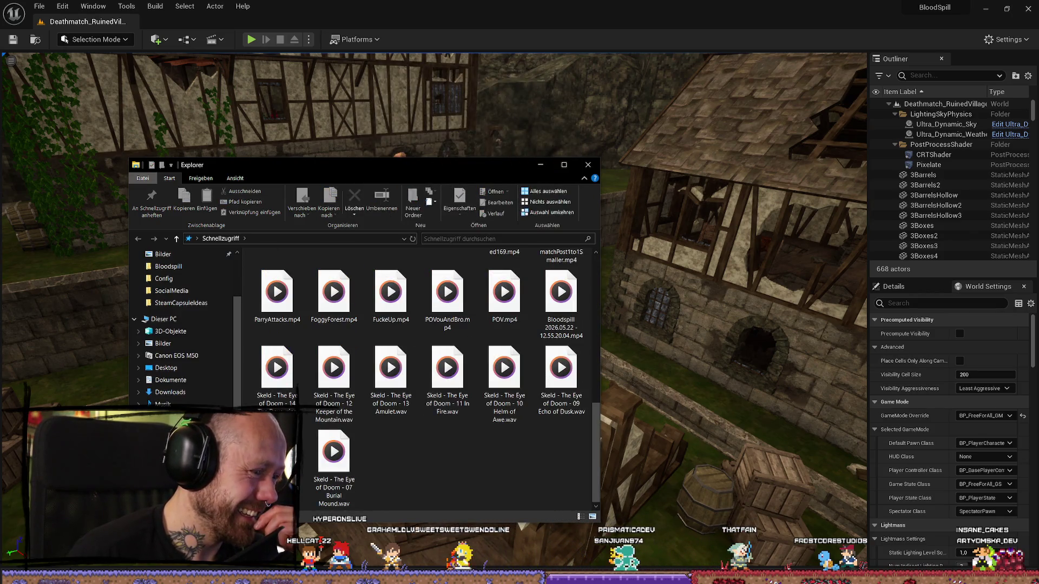
pyautogui.scroll(-1, 184, 325)
pyautogui.click(168, 416)
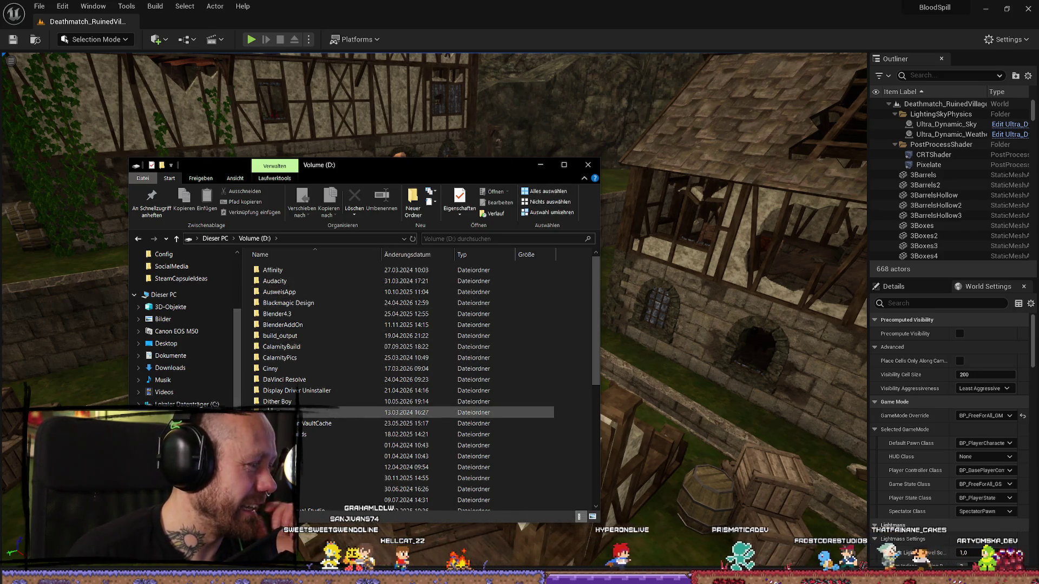
# Browse to UnrealProjects\BloodspillPackaged\ForTesting\Windows and launch Bloodspill.exe
pyautogui.scroll(-1, 286, 449)
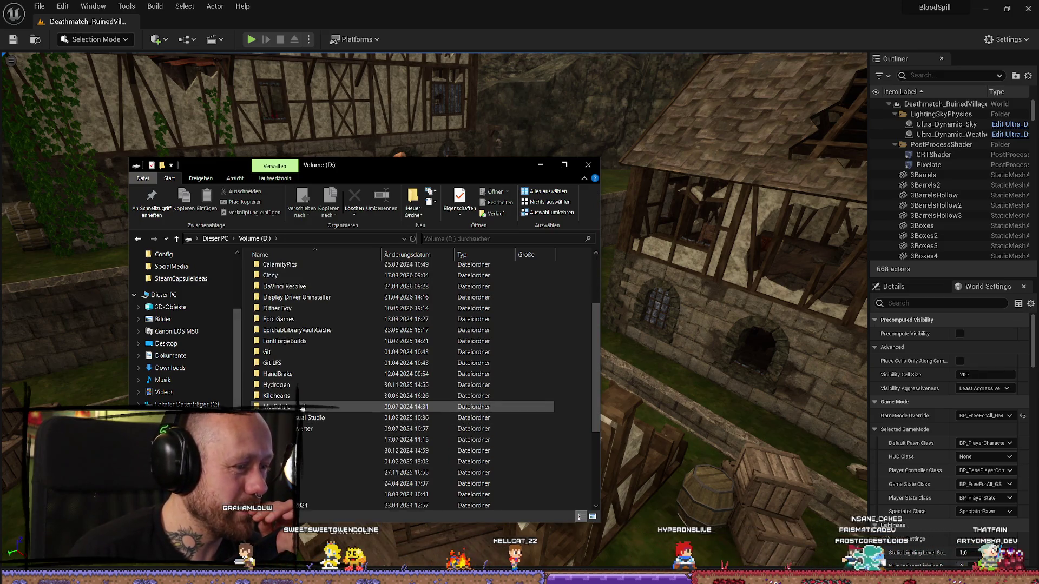
pyautogui.scroll(-5, 287, 465)
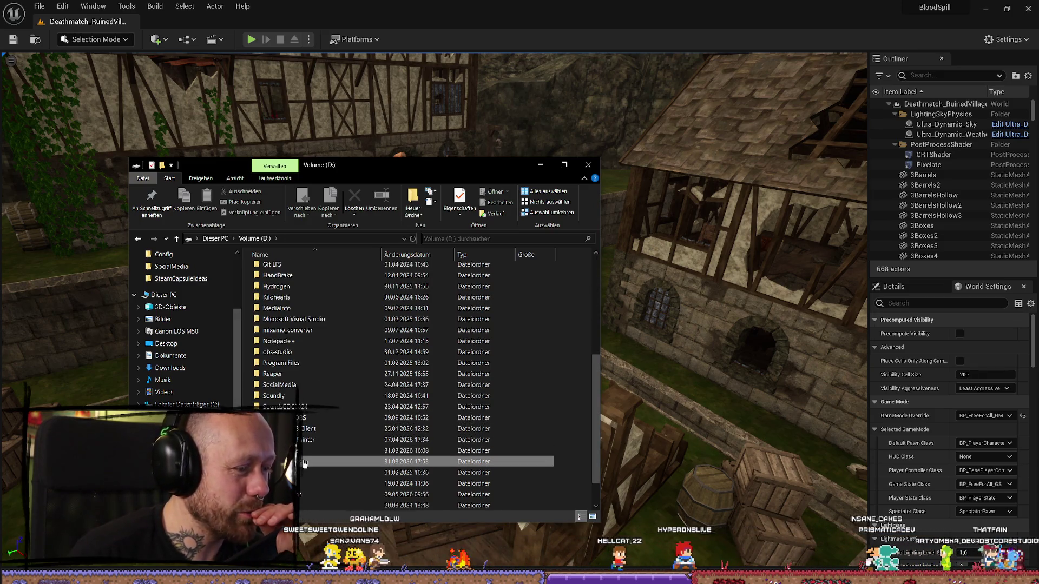
pyautogui.doubleClick(287, 472)
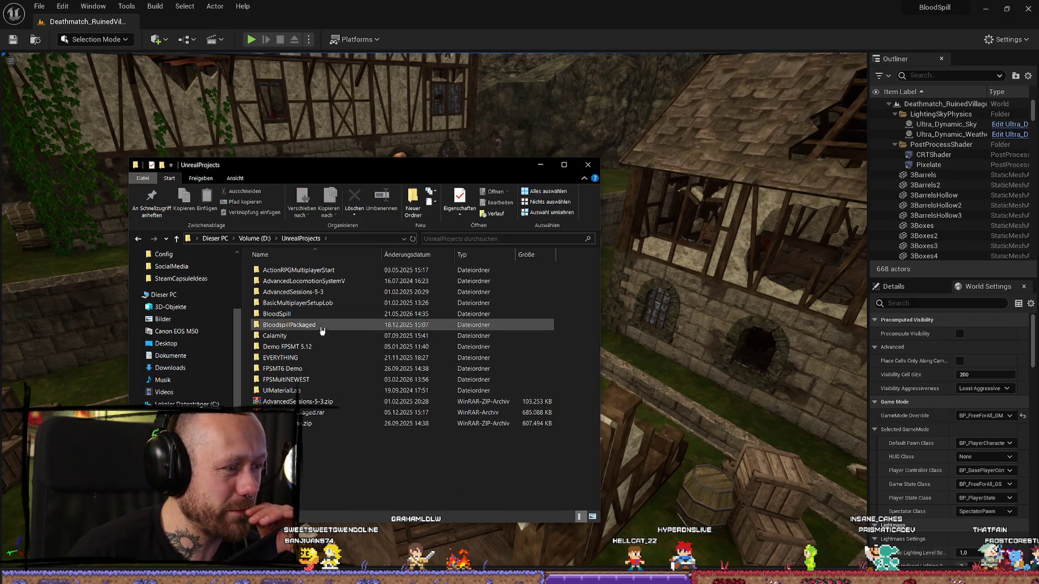
pyautogui.doubleClick(306, 325)
pyautogui.doubleClick(305, 292)
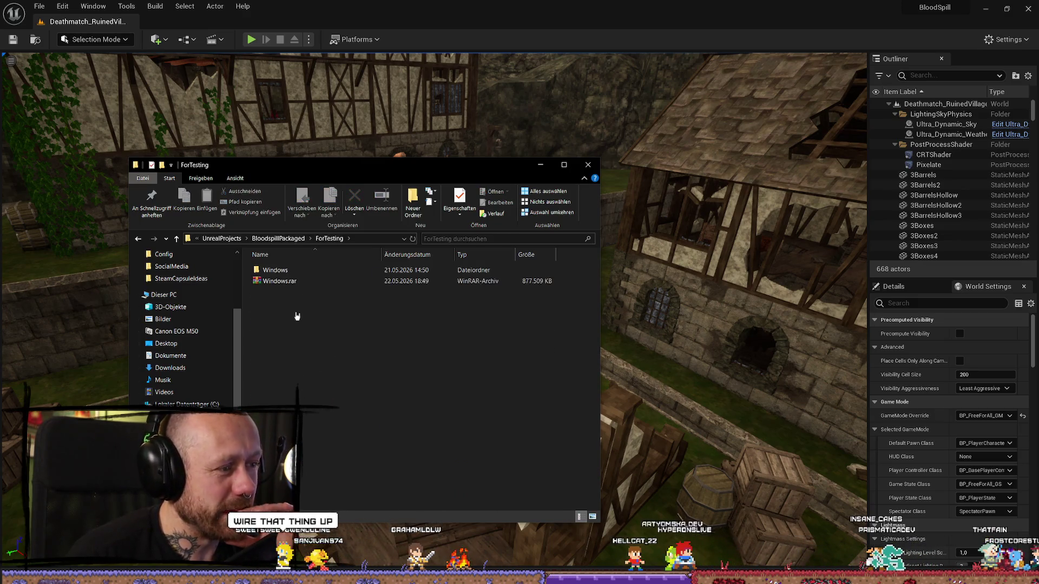
pyautogui.doubleClick(308, 271)
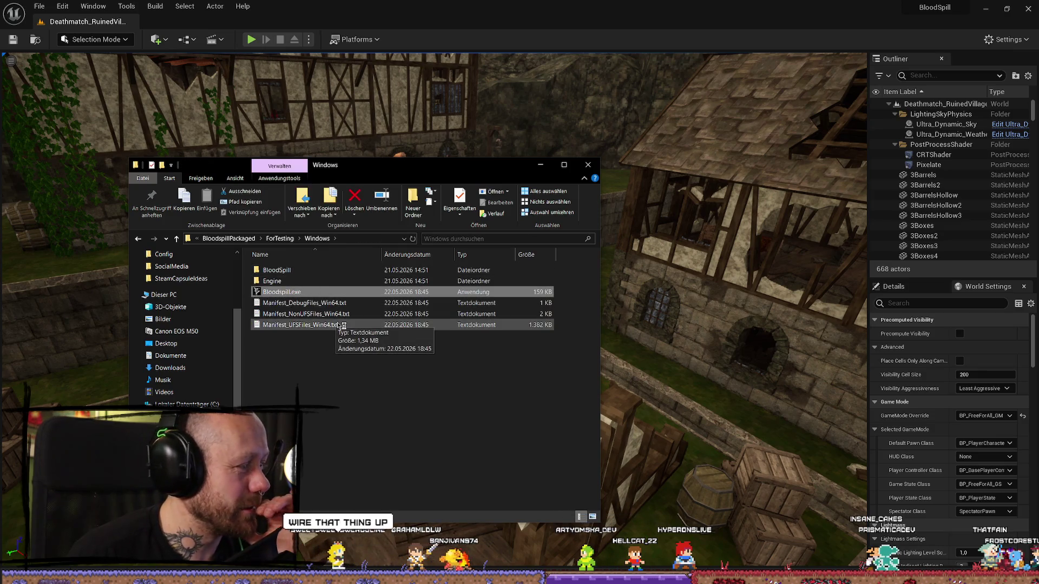
pyautogui.doubleClick(311, 291)
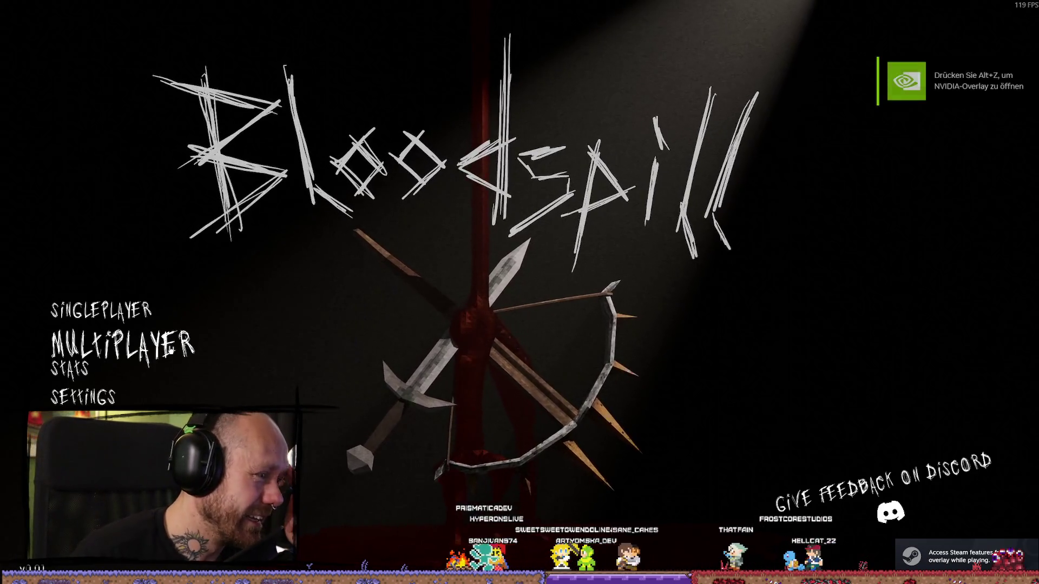
# Search for games via Multiplayer > Join Game, then quit Bloodspill and return to the Blueprint editor
pyautogui.click(121, 346)
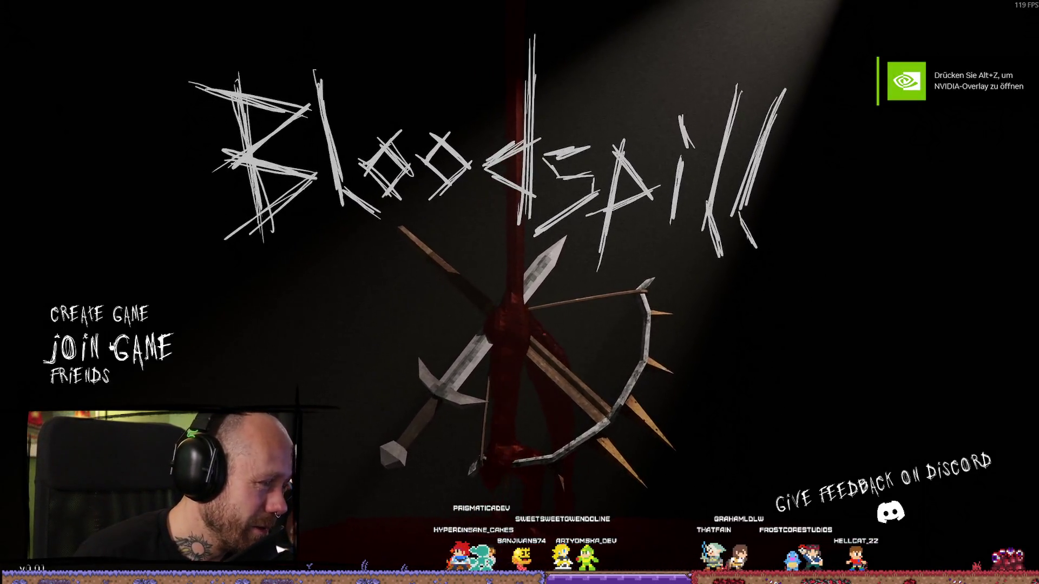
pyautogui.click(170, 349)
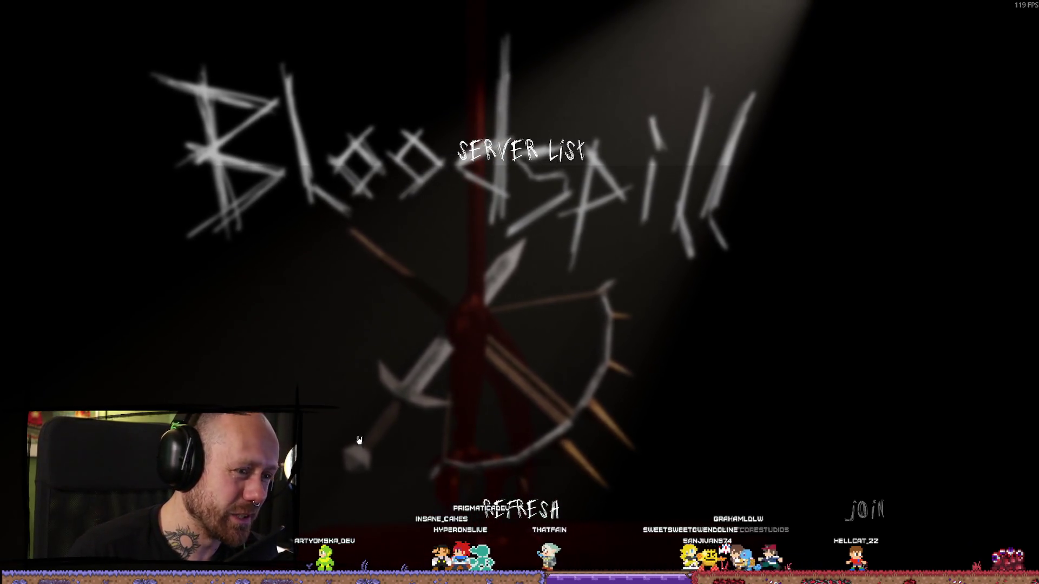
pyautogui.hotkey('alt', 'F4')
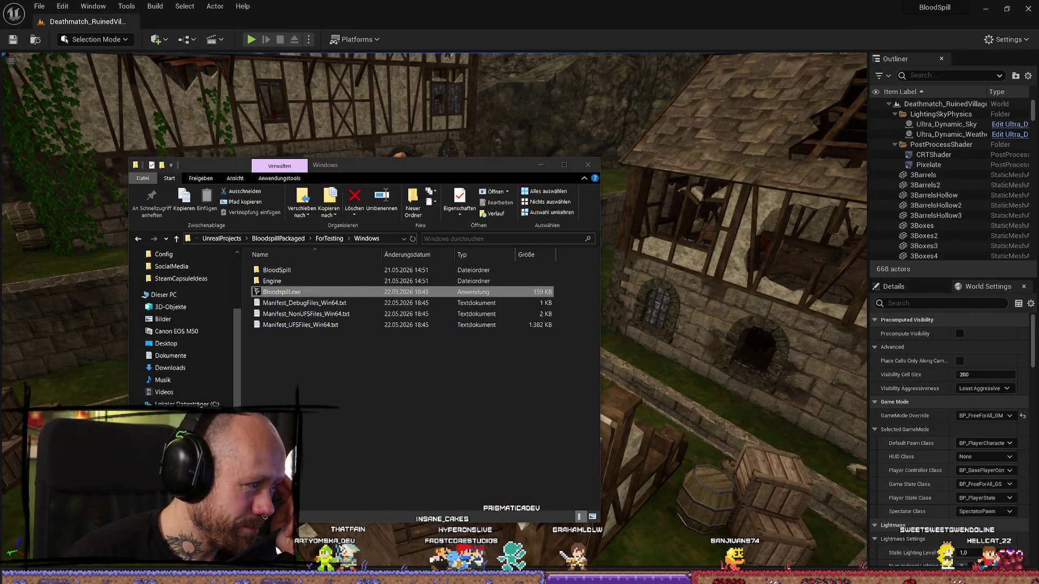
pyautogui.hotkey('alt', 'Tab')
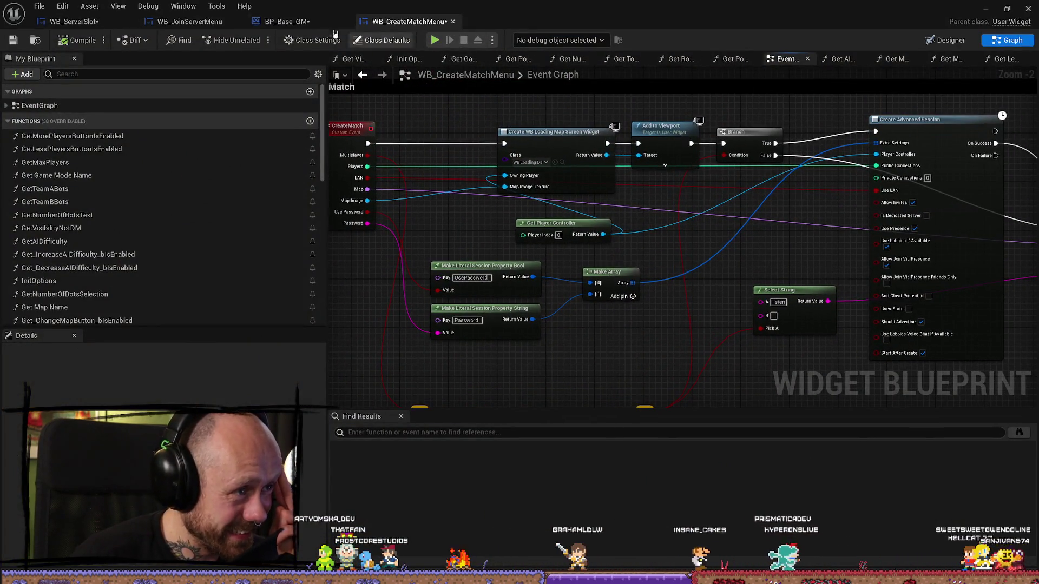
# In WB_ServerSlot, review the Get Server Name graph and the event graph's Get Current Players node
pyautogui.click(74, 21)
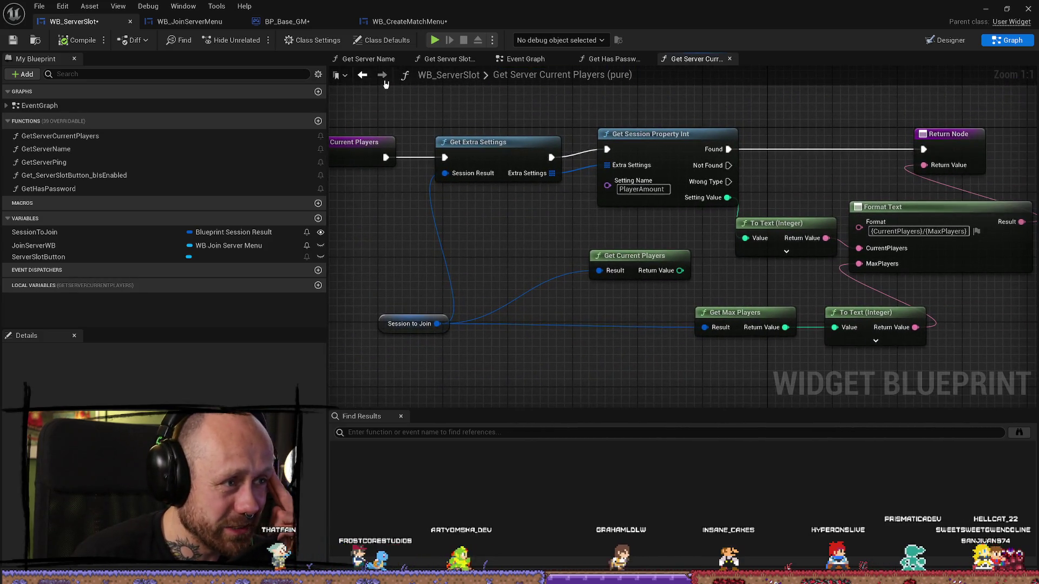
pyautogui.click(383, 77)
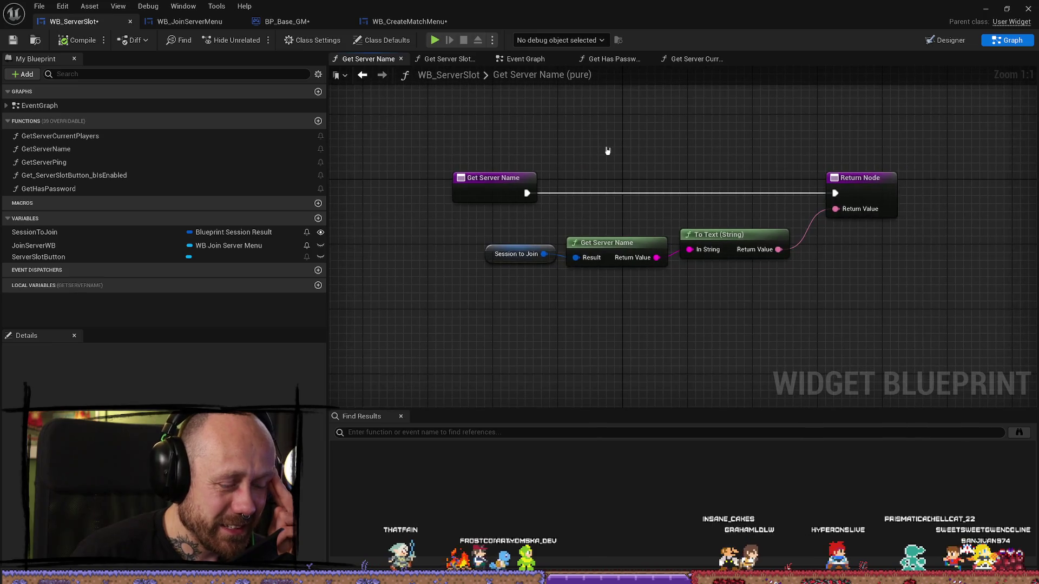
pyautogui.click(524, 58)
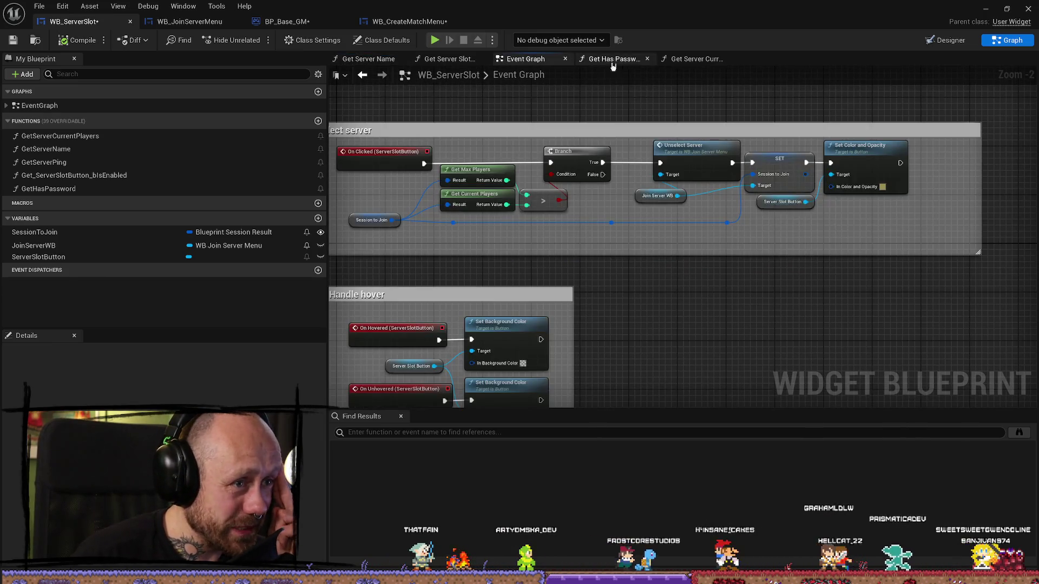
pyautogui.scroll(2, 392, 202)
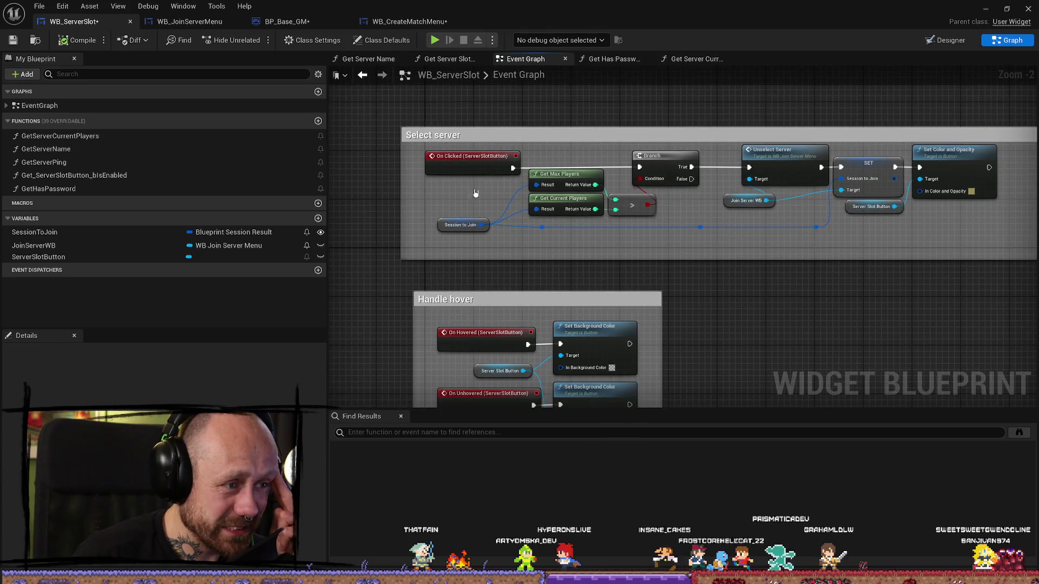
pyautogui.moveTo(586, 243); pyautogui.dragTo(538, 221)
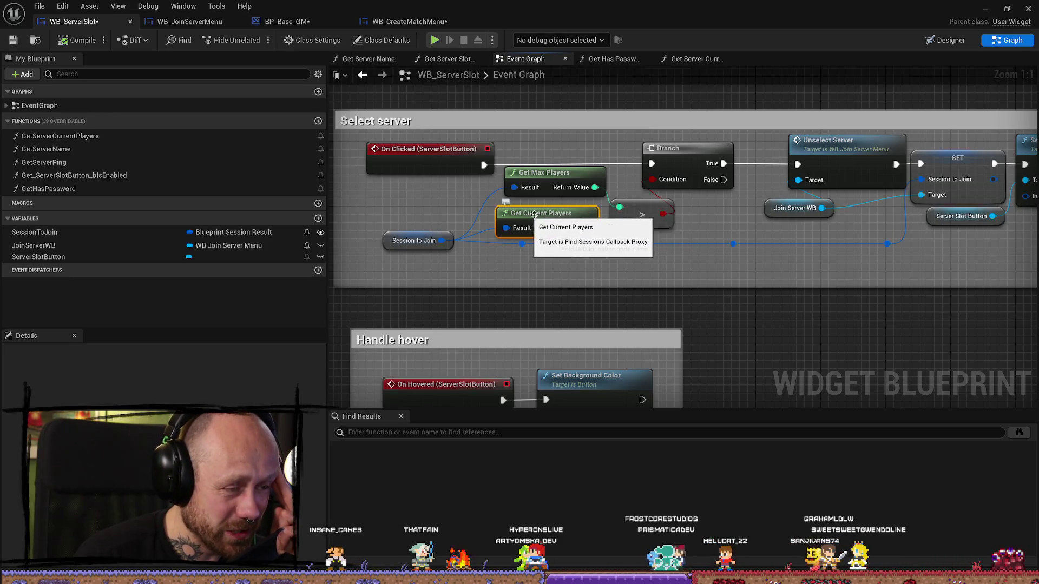
pyautogui.moveTo(538, 220); pyautogui.dragTo(552, 213)
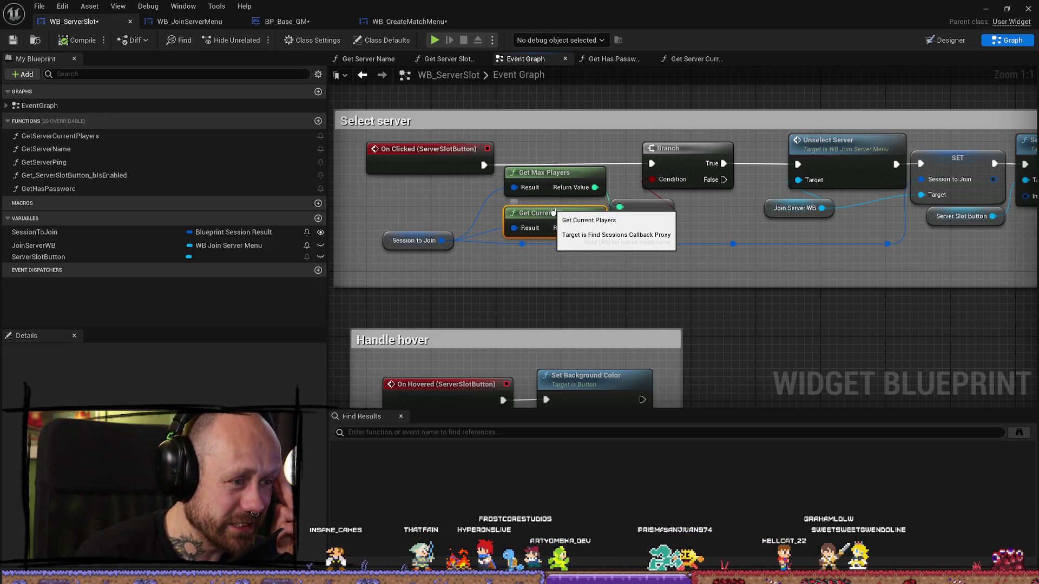
# Inspect Get Has Password and Get Server Current Players, then view BP_Base_GM's Update Session chain
pyautogui.click(612, 58)
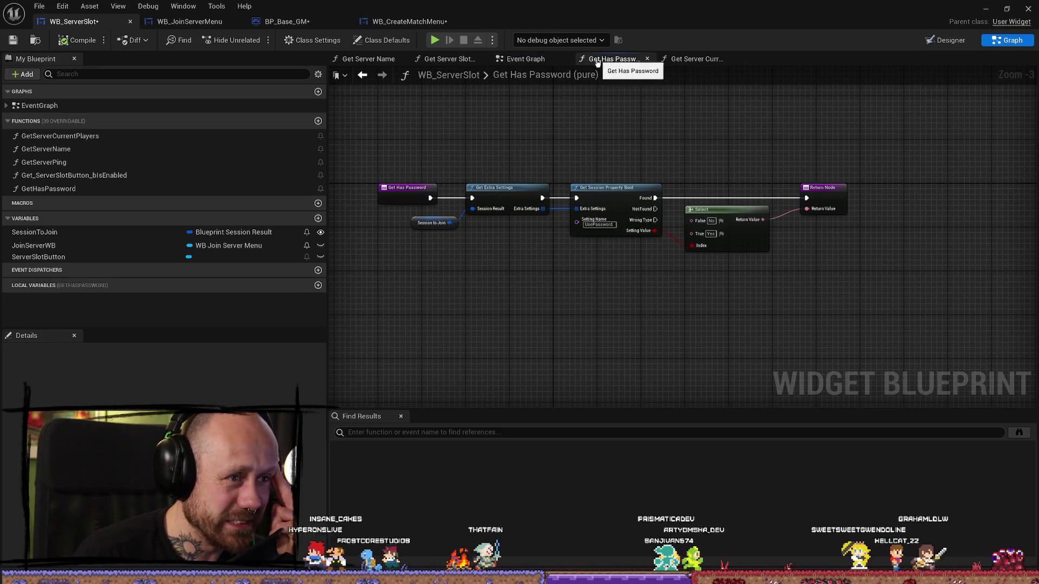
pyautogui.click(676, 59)
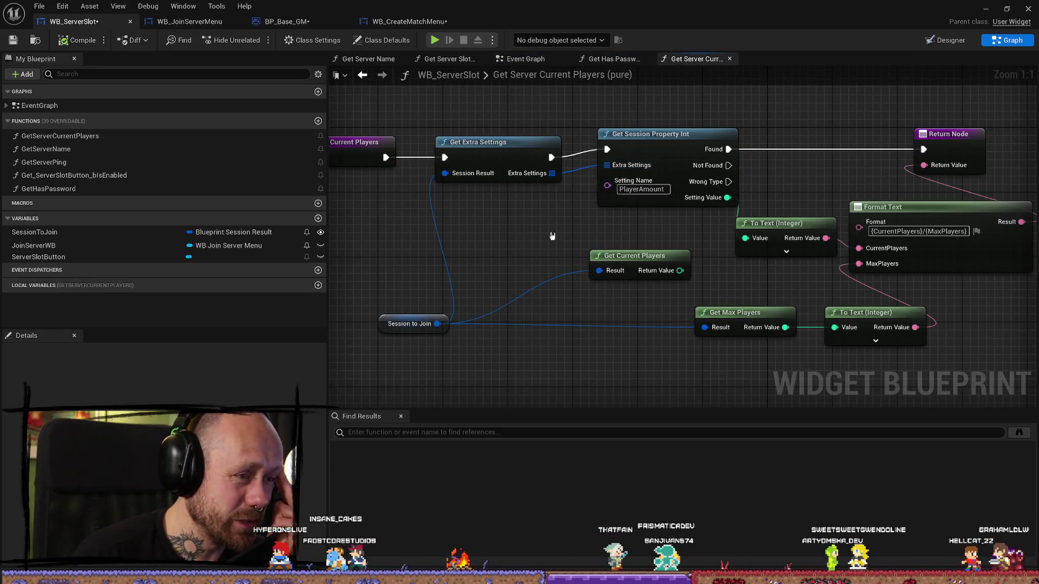
pyautogui.click(601, 162)
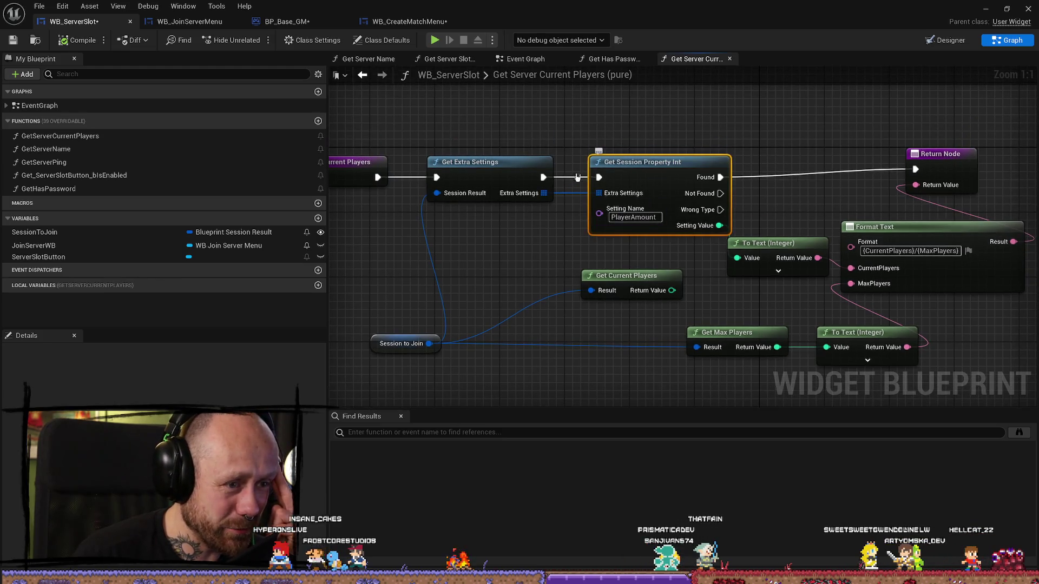
pyautogui.moveTo(663, 163); pyautogui.dragTo(655, 155)
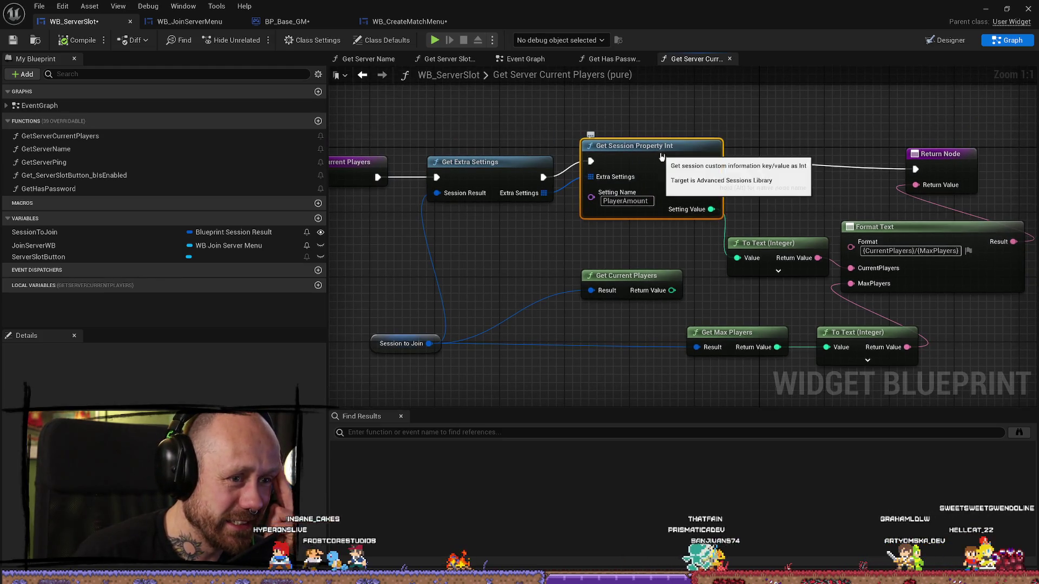
pyautogui.moveTo(609, 105); pyautogui.dragTo(544, 137)
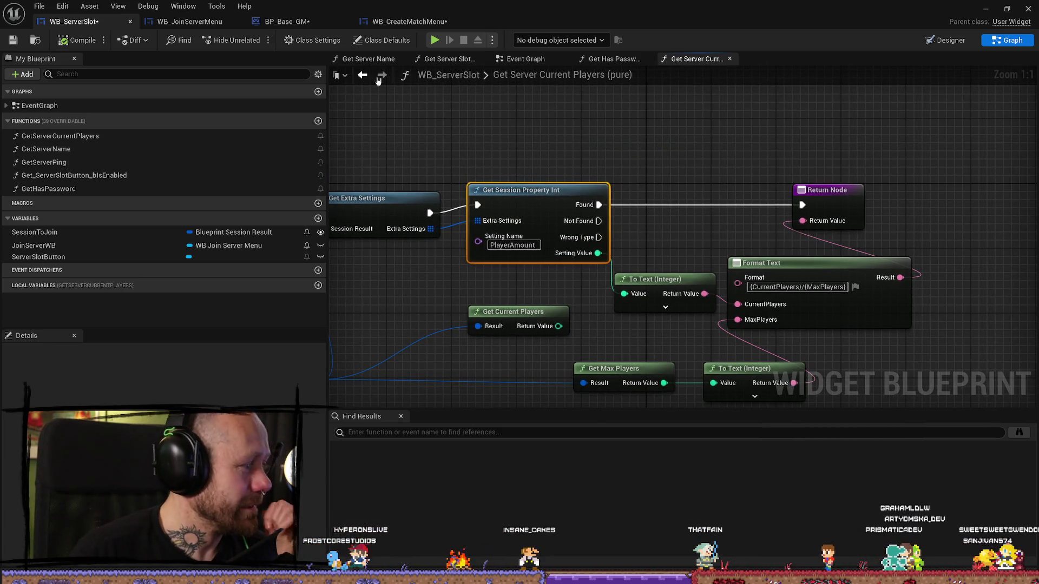
pyautogui.click(267, 23)
pyautogui.moveTo(666, 259)
pyautogui.mouseDown()
pyautogui.moveTo(678, 232)
pyautogui.moveTo(552, 232)
pyautogui.moveTo(552, 223)
pyautogui.moveTo(479, 217)
pyautogui.mouseUp()
# Wire Get Session Settings' connections, Is LAN, Allow Invites and Allow Join in Progress into Update Session
pyautogui.scroll(1, 492, 218)
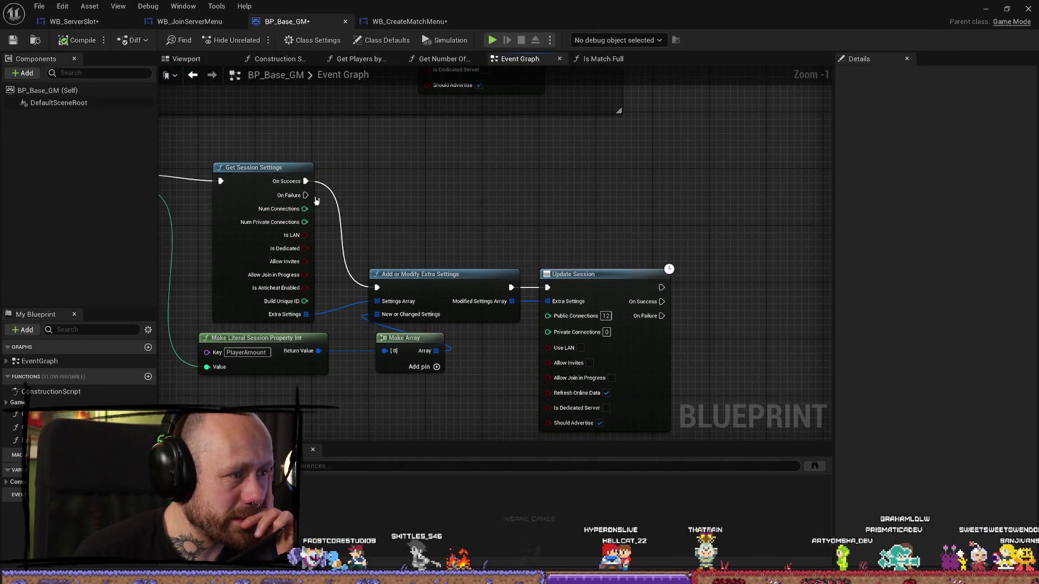
pyautogui.moveTo(305, 209)
pyautogui.mouseDown()
pyautogui.moveTo(579, 155)
pyautogui.moveTo(548, 316)
pyautogui.mouseUp()
pyautogui.moveTo(303, 222); pyautogui.dragTo(548, 329)
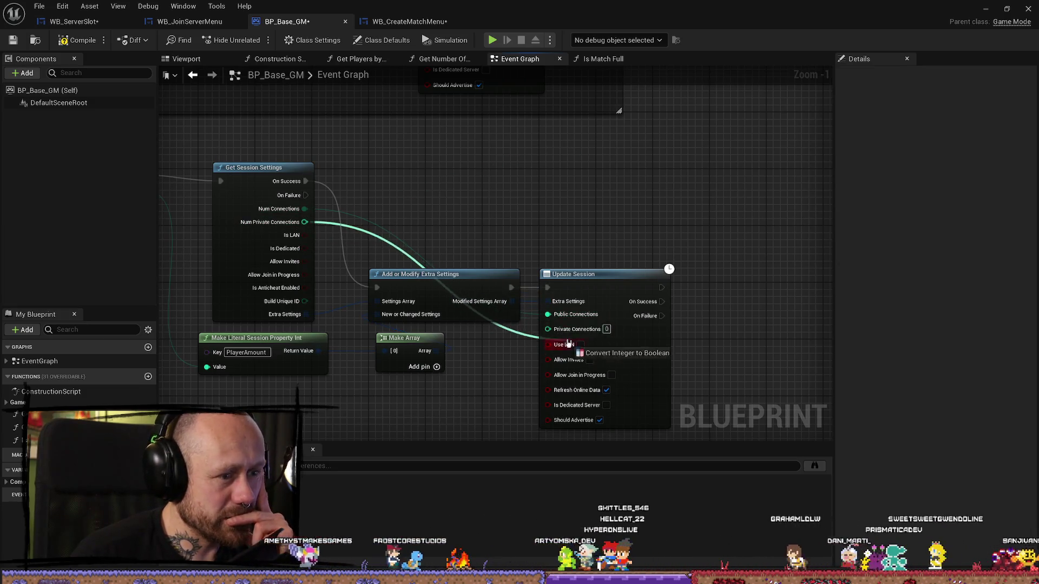
pyautogui.moveTo(305, 235)
pyautogui.mouseDown()
pyautogui.moveTo(519, 340)
pyautogui.moveTo(547, 341)
pyautogui.mouseUp()
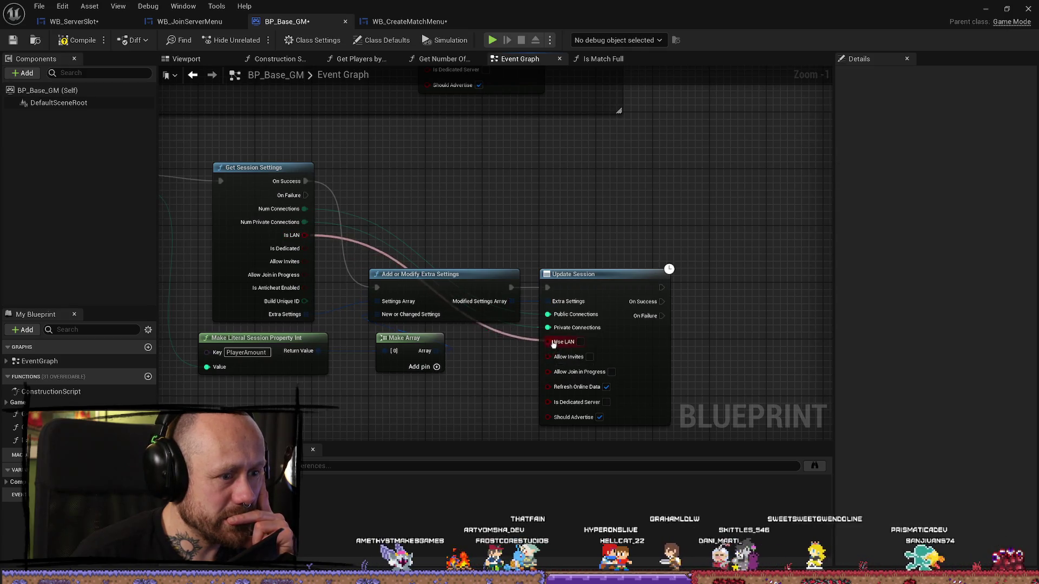
pyautogui.moveTo(304, 248)
pyautogui.mouseDown()
pyautogui.moveTo(458, 329)
pyautogui.moveTo(464, 222)
pyautogui.mouseUp()
pyautogui.click(321, 265)
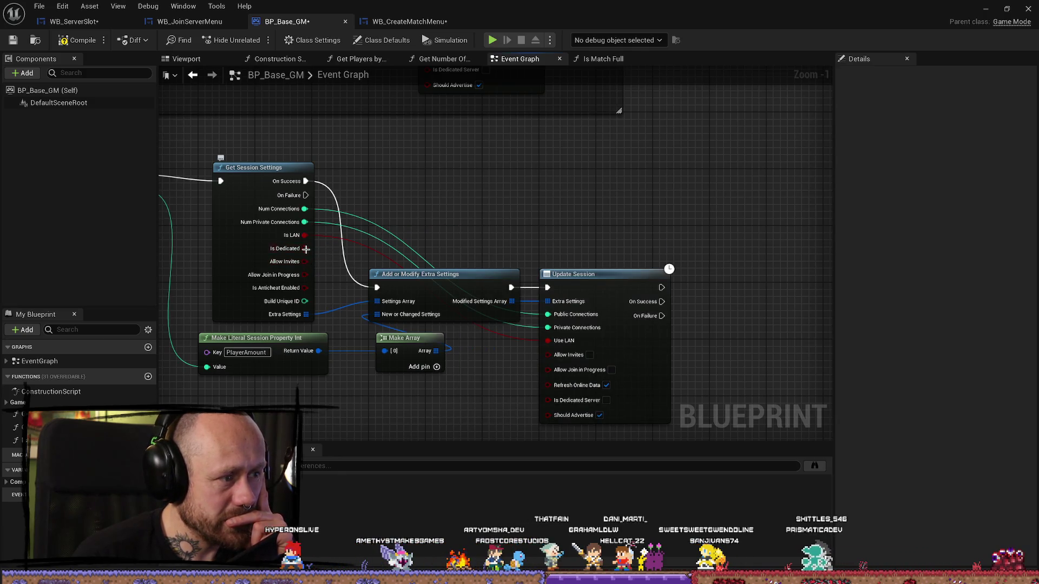
pyautogui.moveTo(304, 262); pyautogui.dragTo(468, 367)
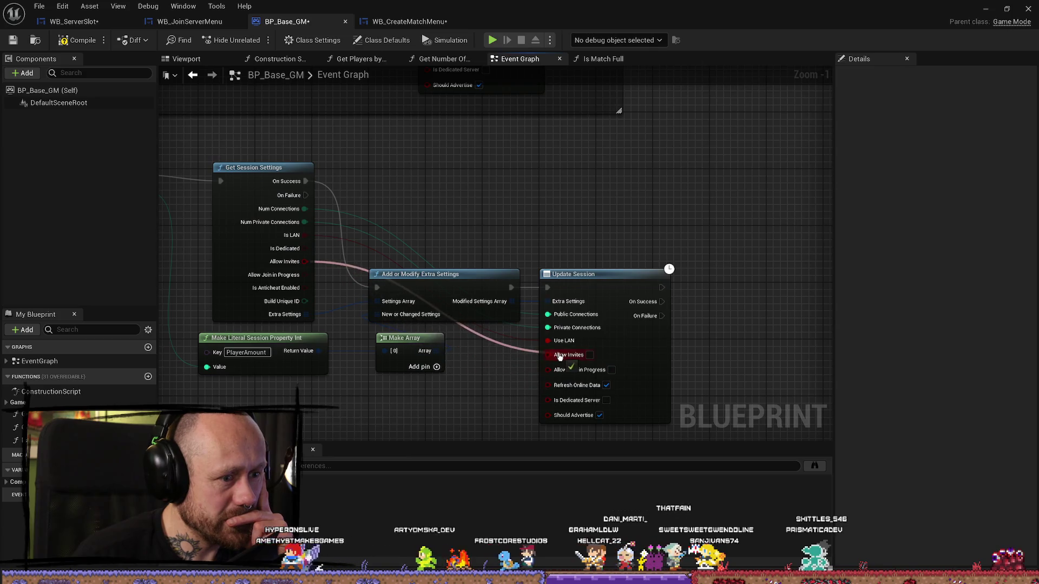
pyautogui.moveTo(560, 357); pyautogui.dragTo(560, 355)
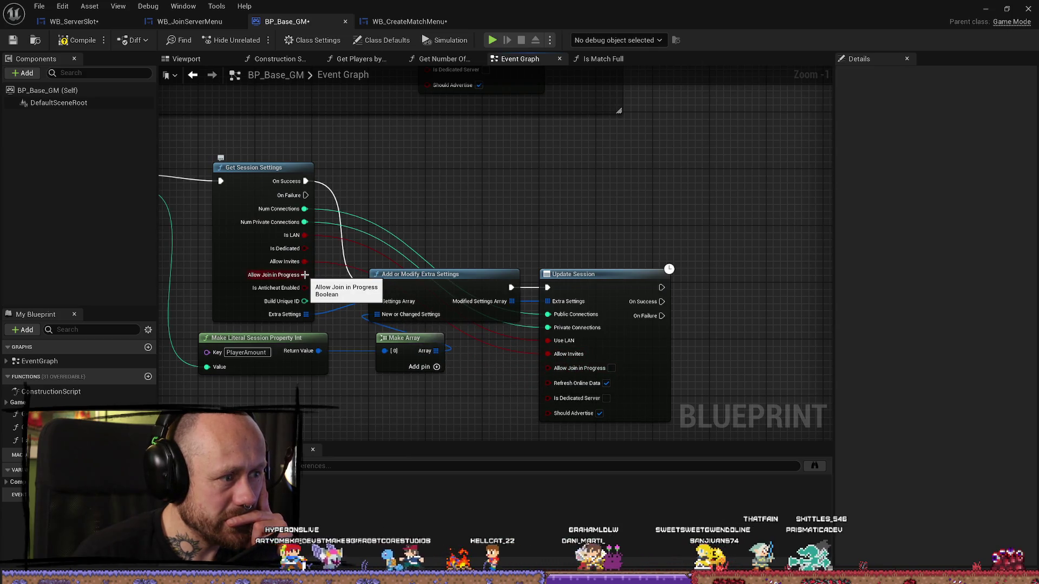
pyautogui.moveTo(304, 275); pyautogui.dragTo(549, 368)
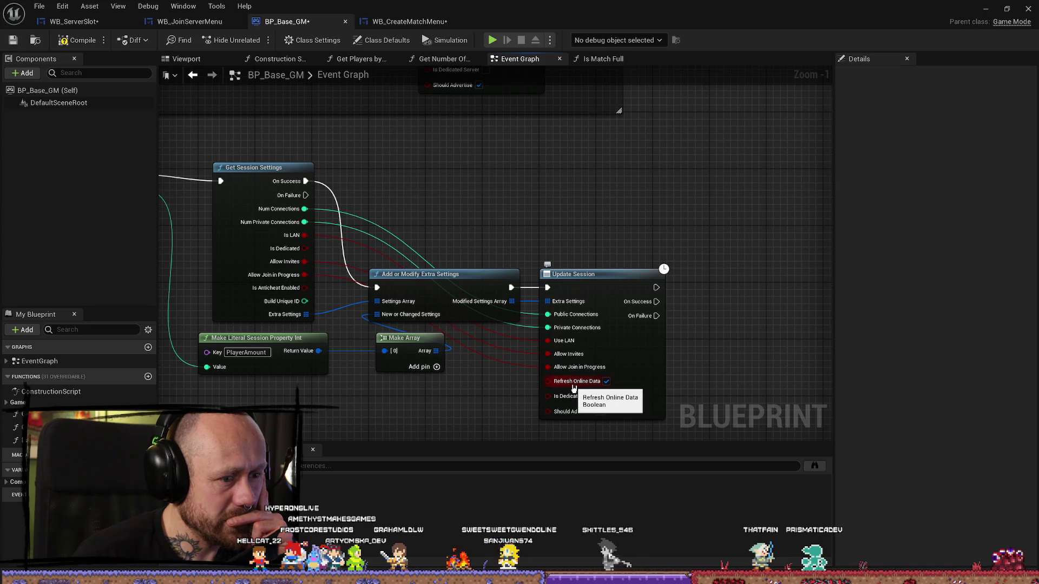
# Compile BP_Base_GM with the new Update Session wiring
pyautogui.moveTo(448, 399); pyautogui.dragTo(483, 339)
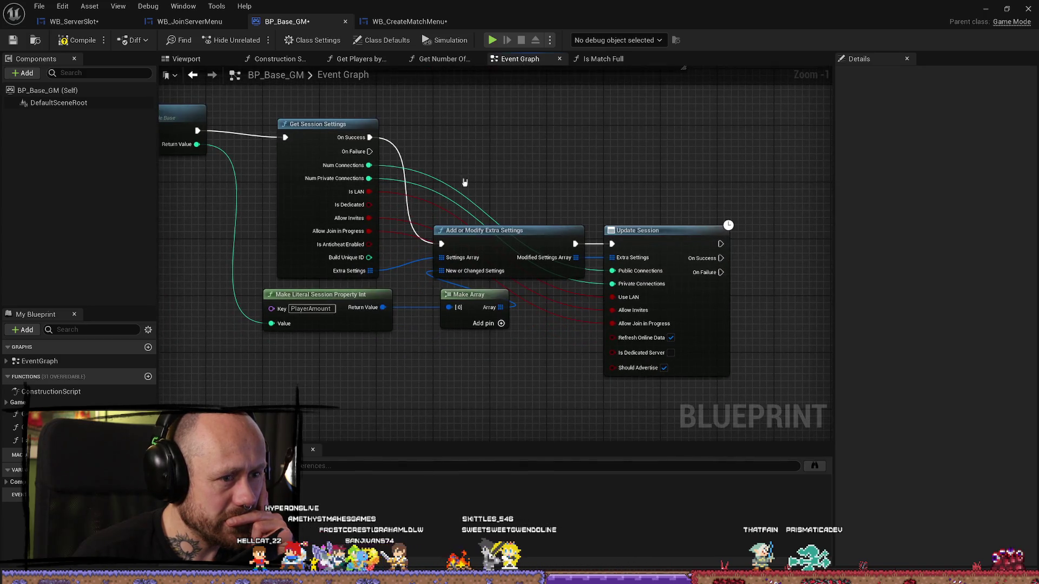
pyautogui.scroll(-5, 465, 182)
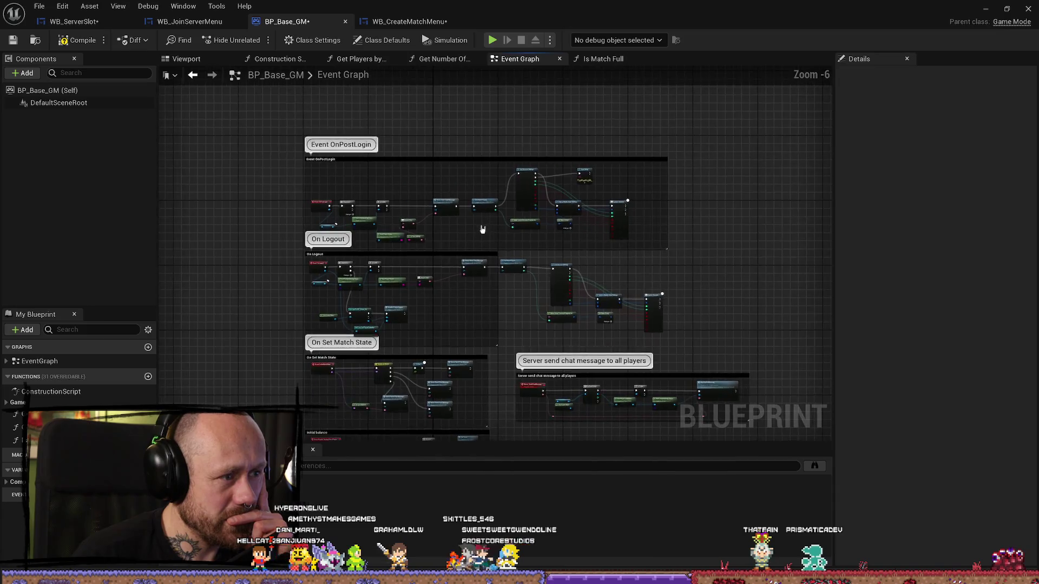
pyautogui.scroll(3, 482, 230)
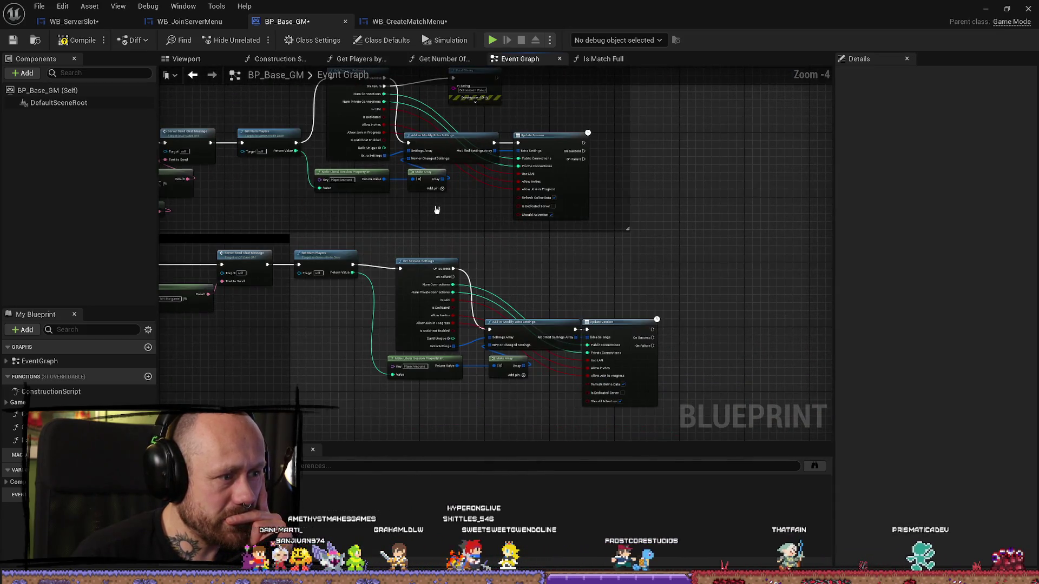
pyautogui.press('F7')
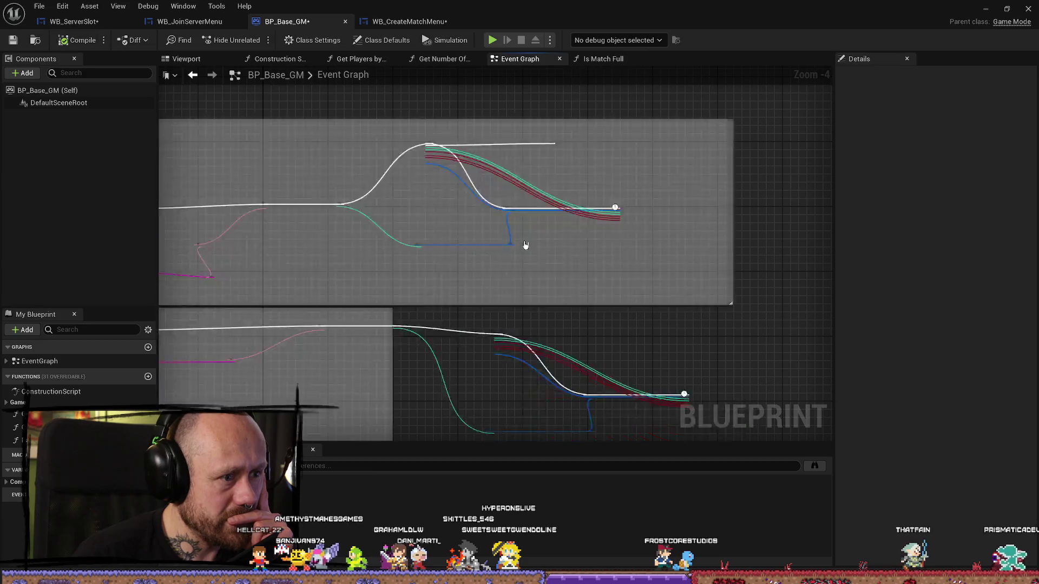
# Route the lower Get Session Settings failure output to the Print String node
pyautogui.moveTo(515, 281); pyautogui.dragTo(514, 178)
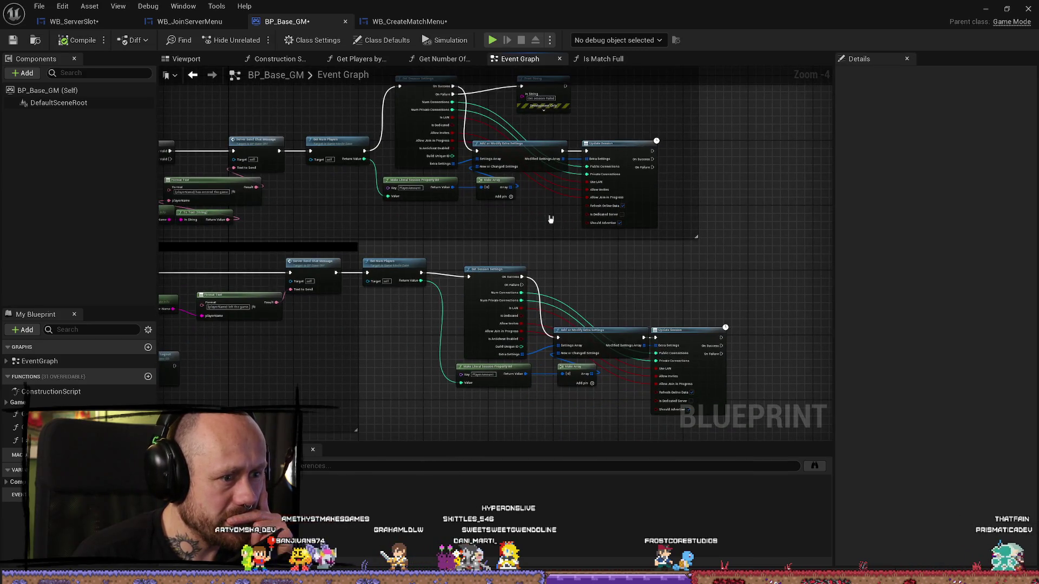
pyautogui.moveTo(550, 219); pyautogui.dragTo(514, 200)
pyautogui.scroll(1, 500, 191)
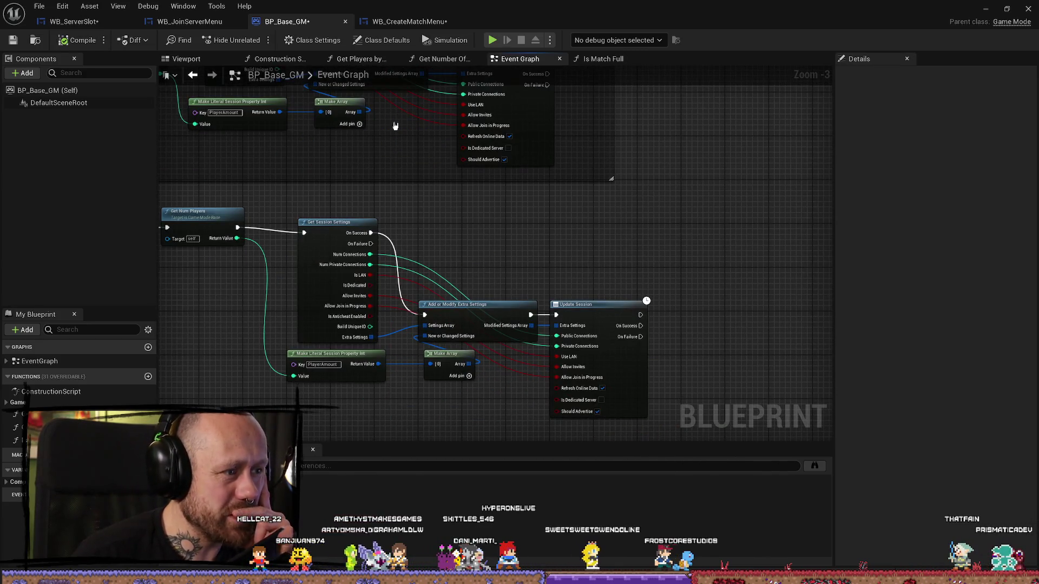
pyautogui.moveTo(331, 233); pyautogui.dragTo(331, 229)
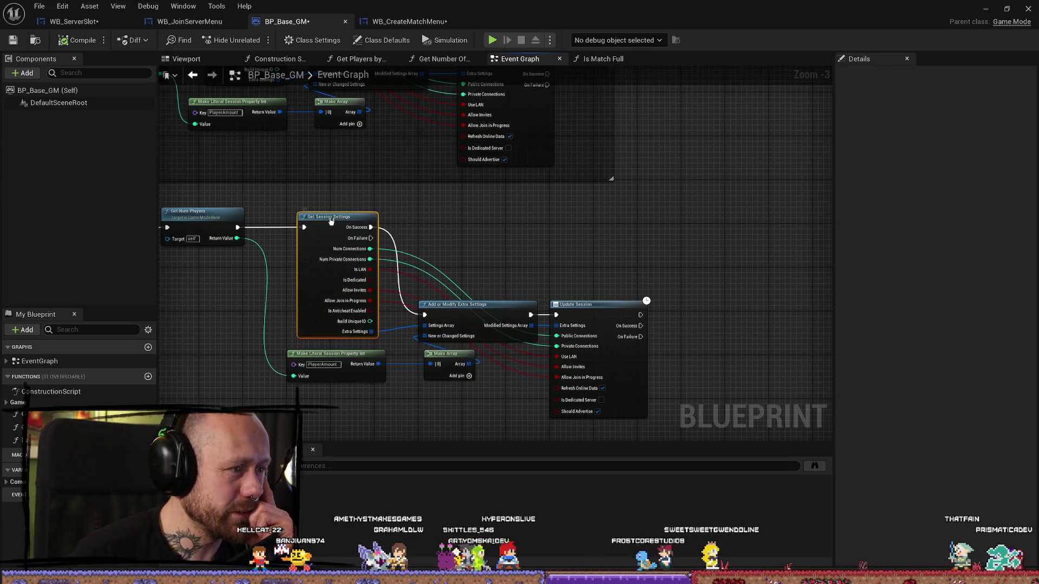
pyautogui.moveTo(487, 280); pyautogui.dragTo(579, 267)
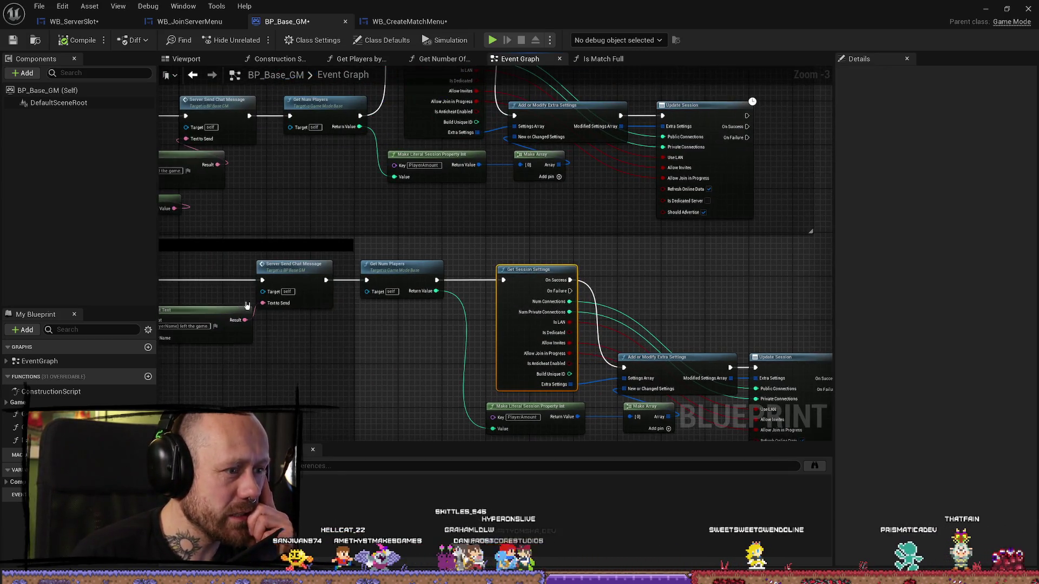
pyautogui.moveTo(246, 305)
pyautogui.mouseDown()
pyautogui.moveTo(157, 395)
pyautogui.moveTo(156, 319)
pyautogui.moveTo(156, 395)
pyautogui.mouseUp()
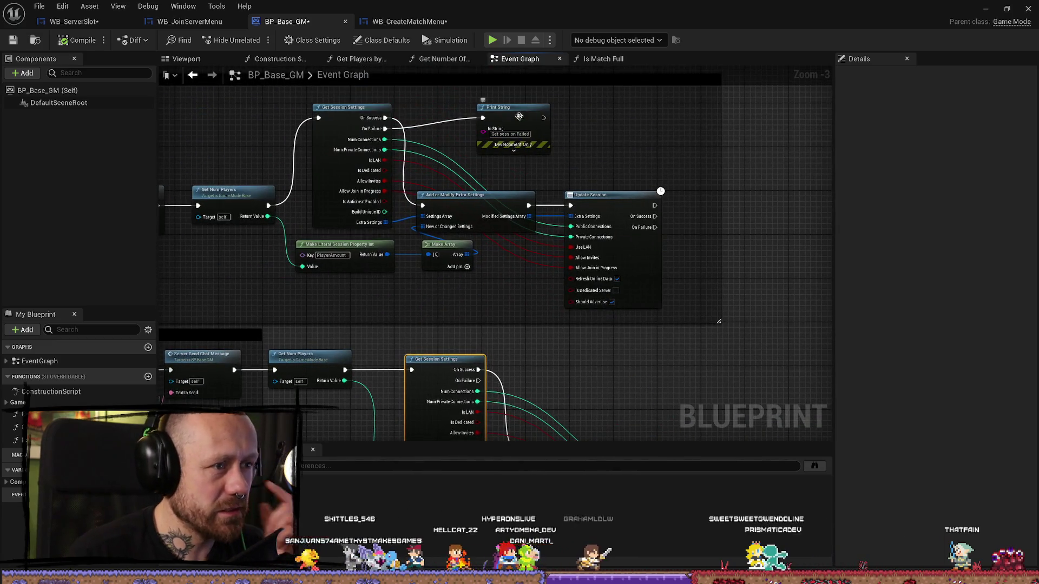
pyautogui.moveTo(476, 380)
pyautogui.mouseDown()
pyautogui.moveTo(522, 373)
pyautogui.moveTo(484, 119)
pyautogui.mouseUp()
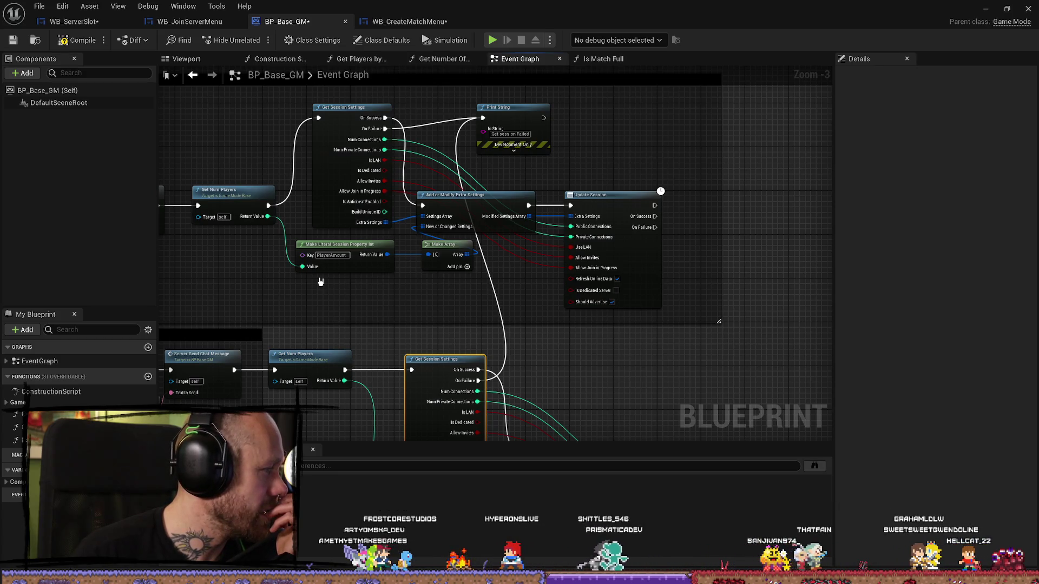
# Review the OnPostLogin logic nodes, then return to the WB_ServerSlot blueprint
pyautogui.moveTo(253, 324); pyautogui.dragTo(523, 101)
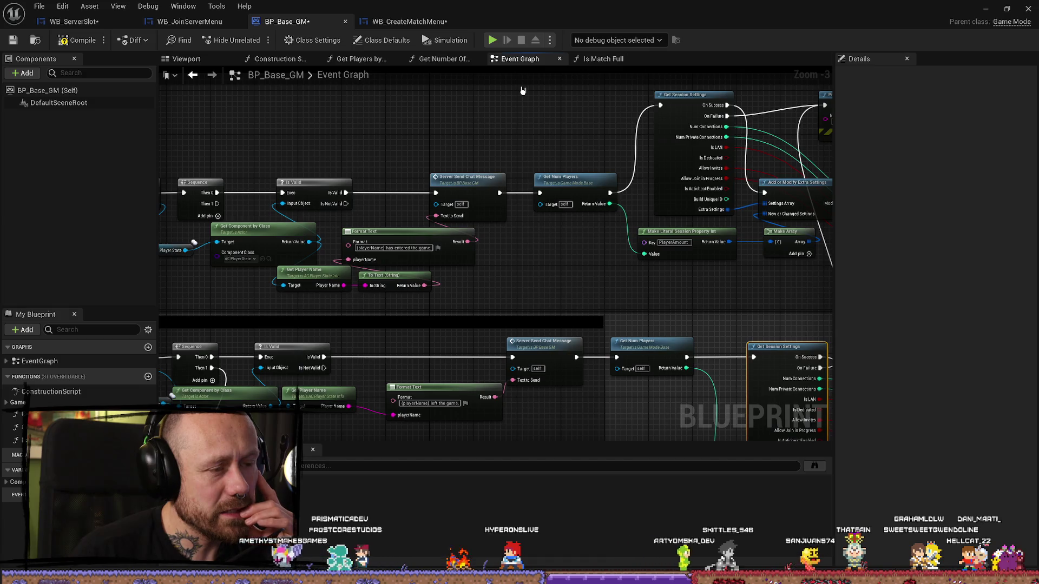
pyautogui.moveTo(342, 138)
pyautogui.mouseDown()
pyautogui.moveTo(430, 151)
pyautogui.moveTo(399, 158)
pyautogui.mouseUp()
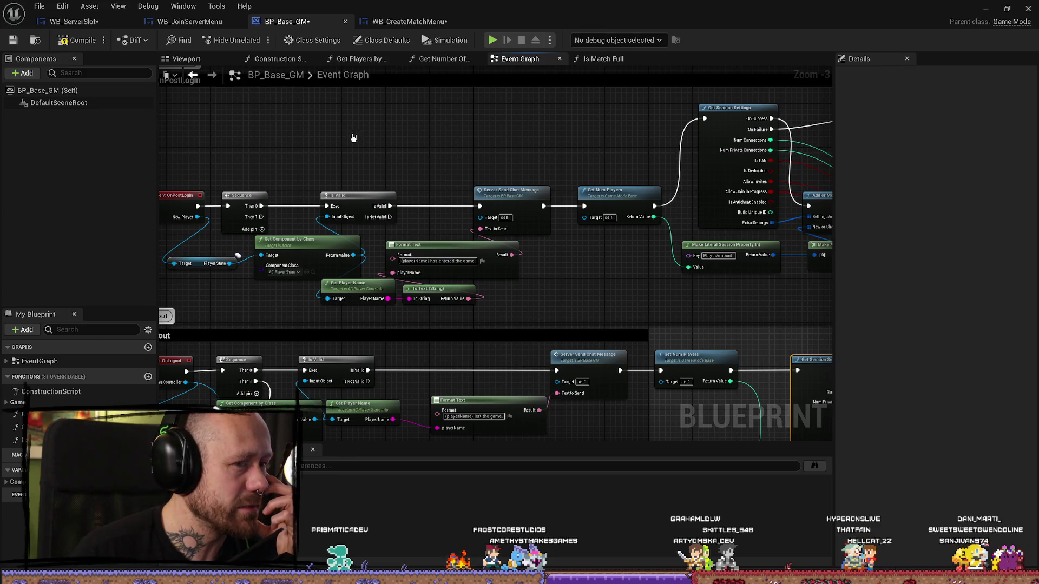
pyautogui.moveTo(511, 152); pyautogui.dragTo(391, 211)
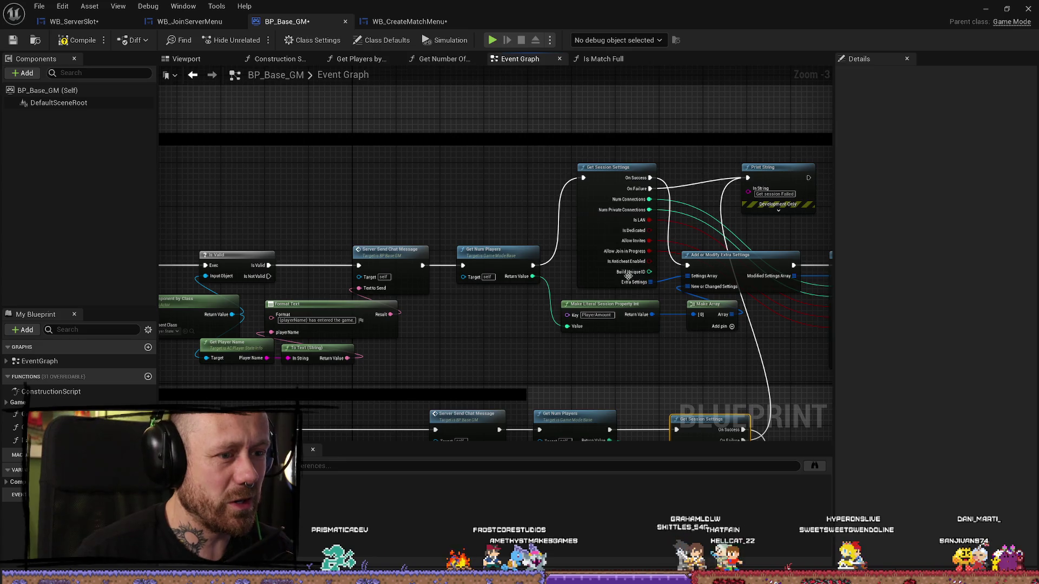
pyautogui.moveTo(652, 382); pyautogui.dragTo(532, 324)
pyautogui.moveTo(599, 287)
pyautogui.mouseDown()
pyautogui.moveTo(486, 284)
pyautogui.moveTo(623, 233)
pyautogui.moveTo(587, 183)
pyautogui.mouseUp()
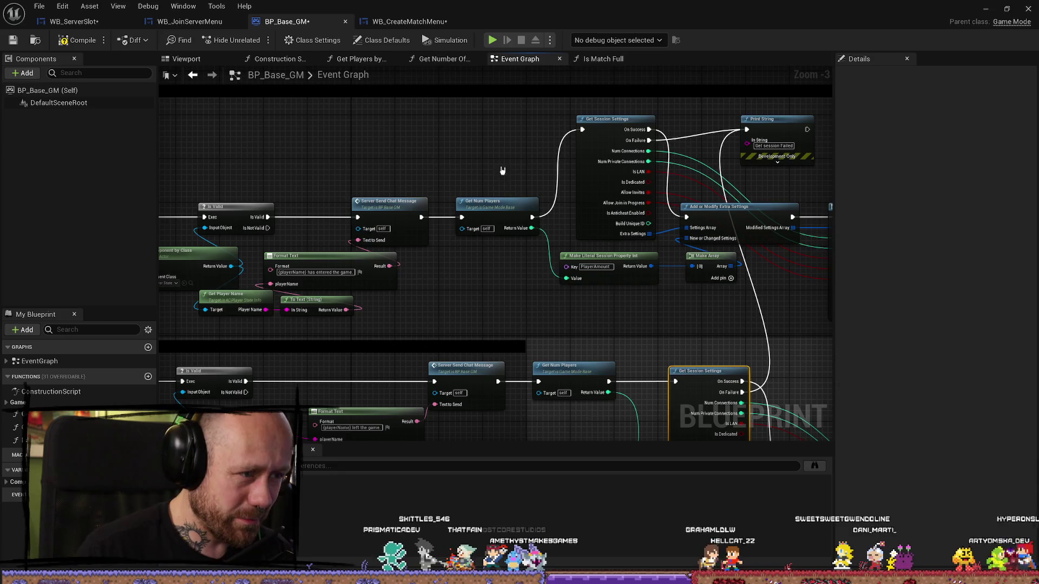
pyautogui.click(512, 217)
pyautogui.click(512, 186)
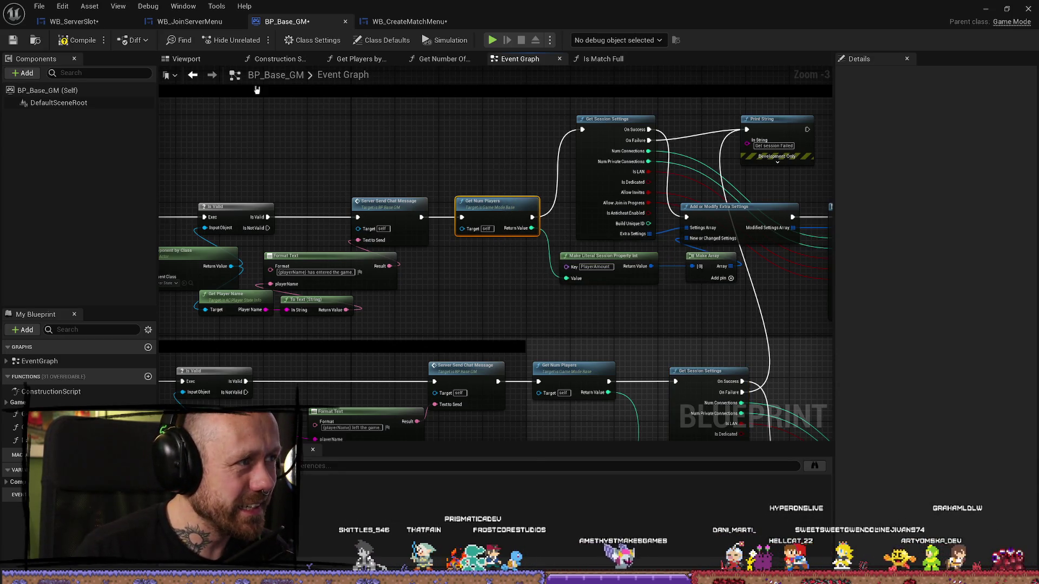
pyautogui.click(76, 21)
pyautogui.scroll(-3, 626, 271)
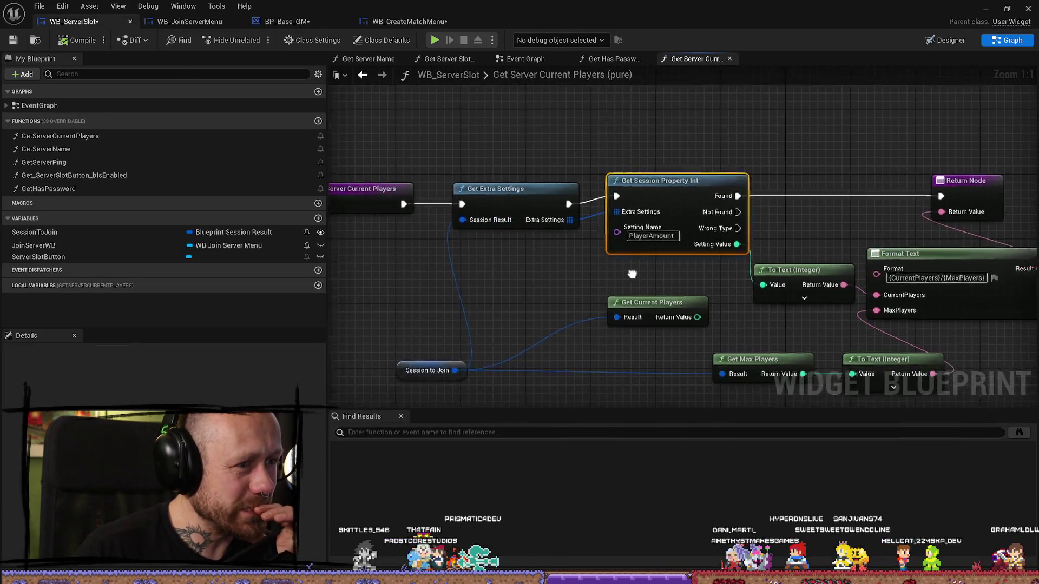
# Shift Get Current Players left in Get Server Current Players, then bring up WB_CreateMatchMenu's event graph
pyautogui.scroll(2, 538, 260)
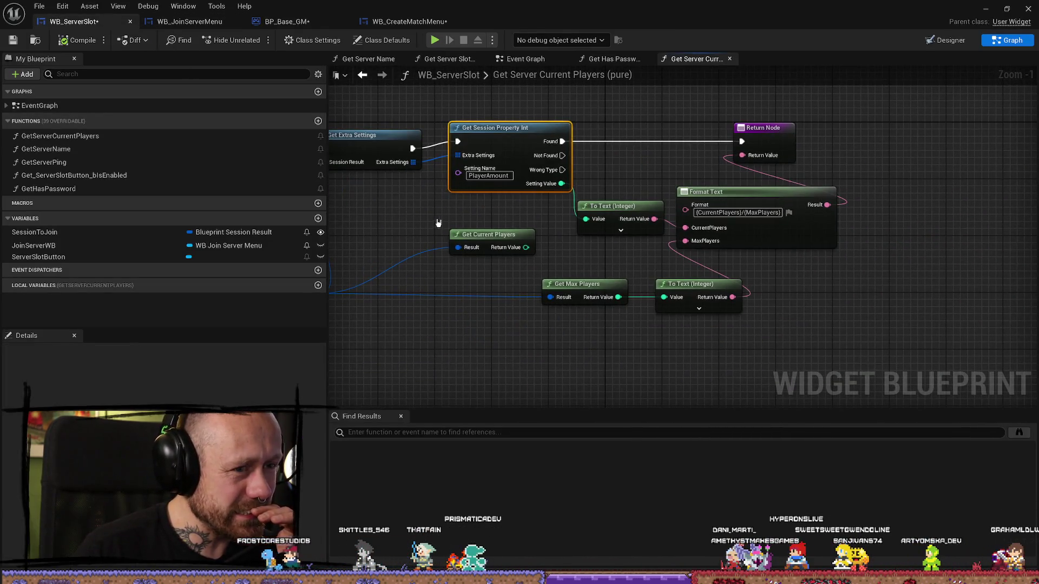
pyautogui.moveTo(438, 223)
pyautogui.mouseDown()
pyautogui.moveTo(580, 192)
pyautogui.moveTo(625, 223)
pyautogui.moveTo(617, 249)
pyautogui.mouseUp()
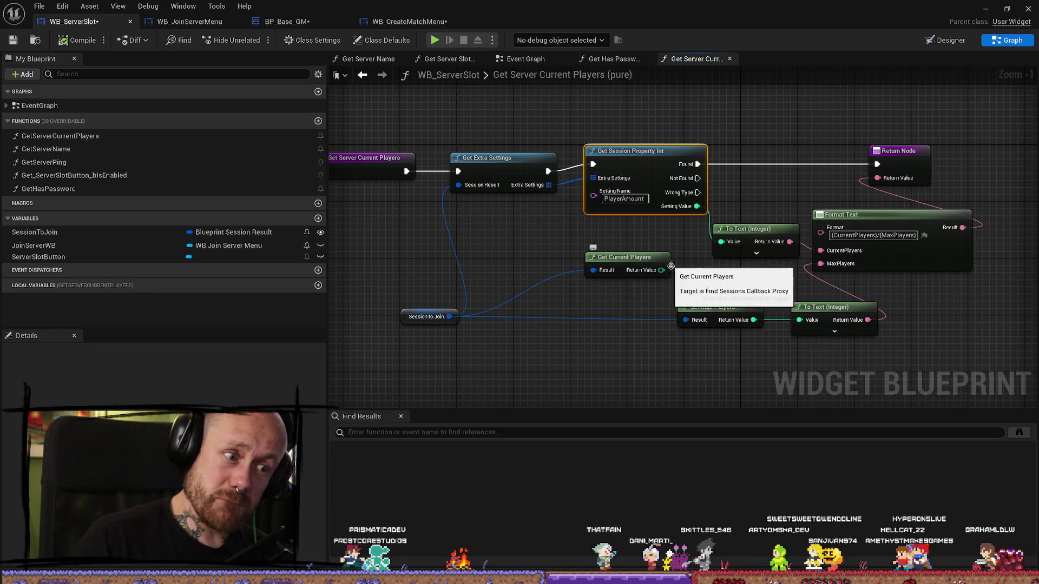
pyautogui.moveTo(595, 314)
pyautogui.mouseDown()
pyautogui.moveTo(614, 238)
pyautogui.moveTo(585, 224)
pyautogui.mouseUp()
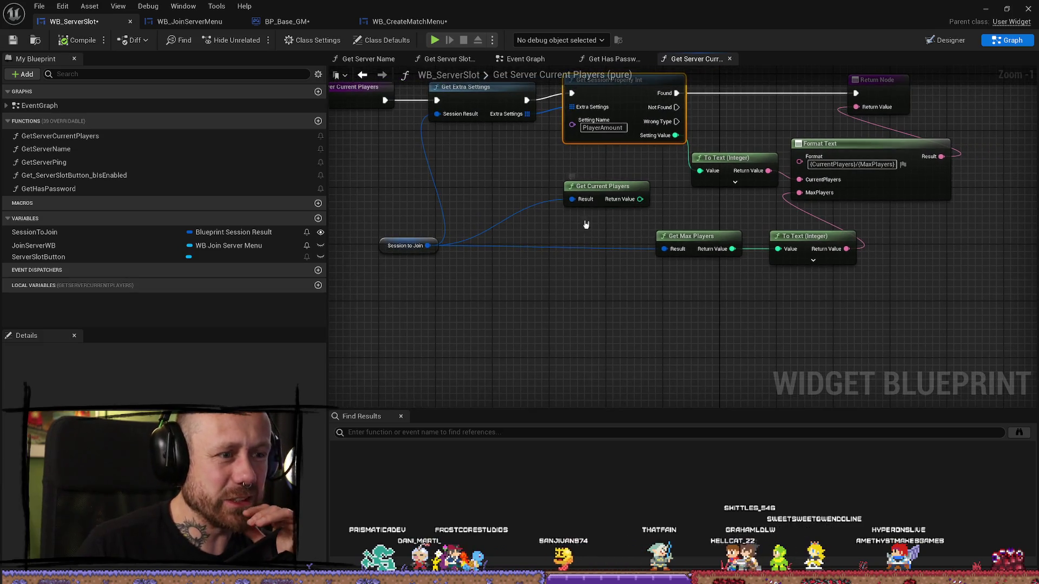
pyautogui.moveTo(609, 190)
pyautogui.mouseDown()
pyautogui.moveTo(565, 197)
pyautogui.moveTo(581, 192)
pyautogui.mouseUp()
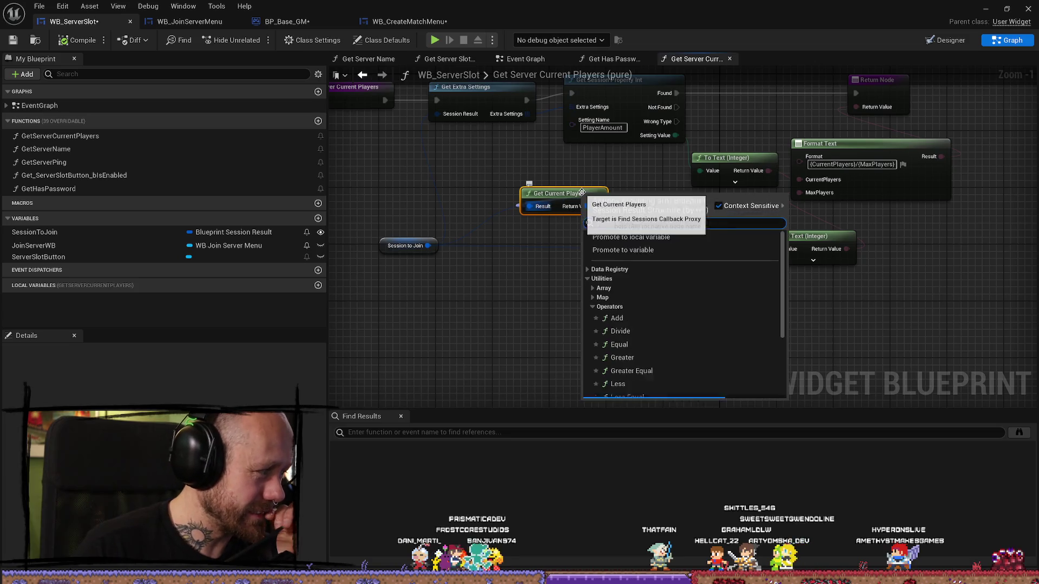
pyautogui.click(517, 177)
pyautogui.moveTo(517, 177)
pyautogui.mouseDown()
pyautogui.moveTo(559, 181)
pyautogui.moveTo(617, 283)
pyautogui.mouseUp()
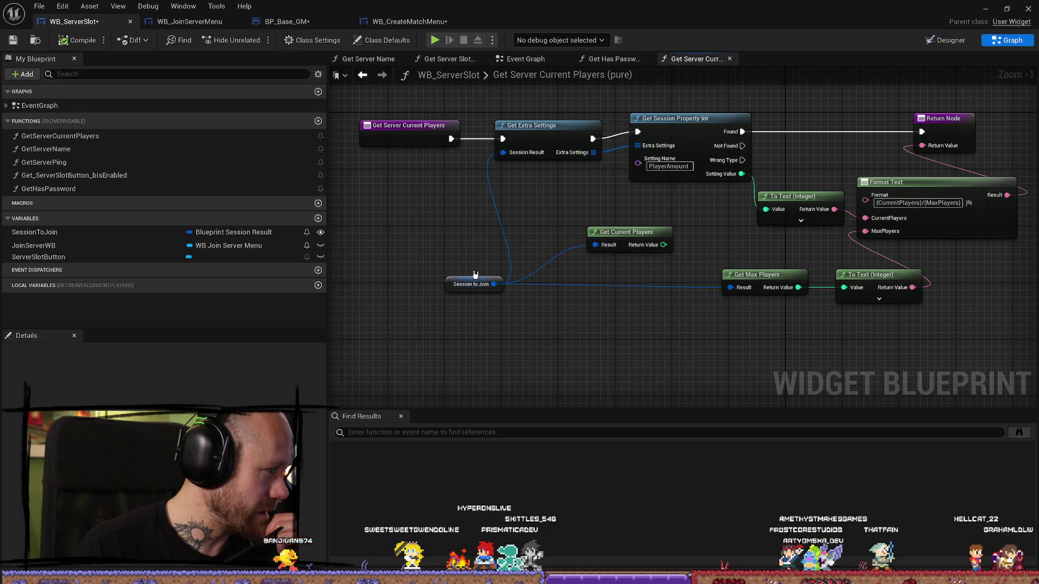
pyautogui.moveTo(703, 257); pyautogui.dragTo(598, 248)
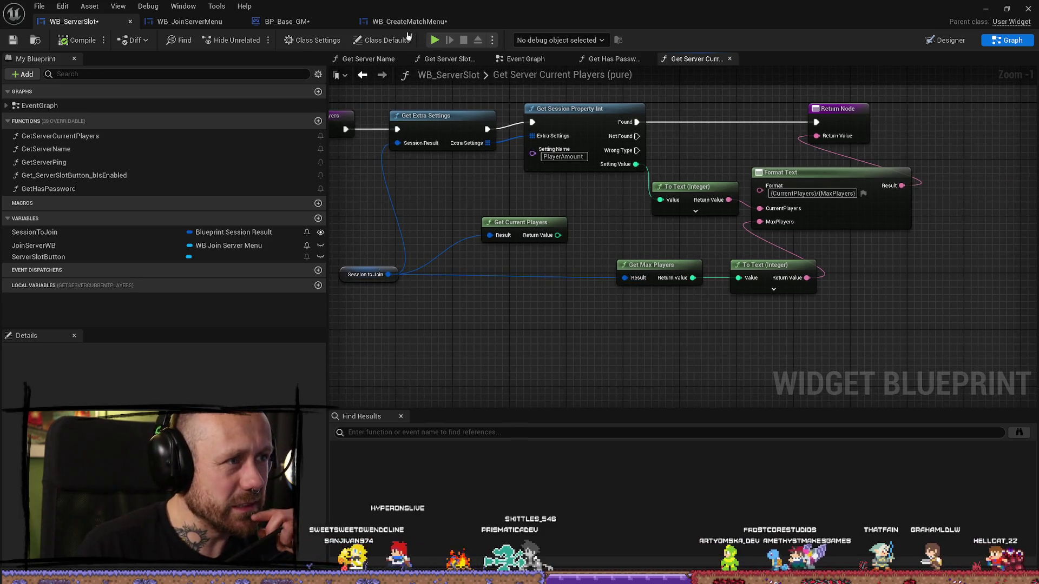
pyautogui.click(410, 21)
pyautogui.rightClick(628, 160)
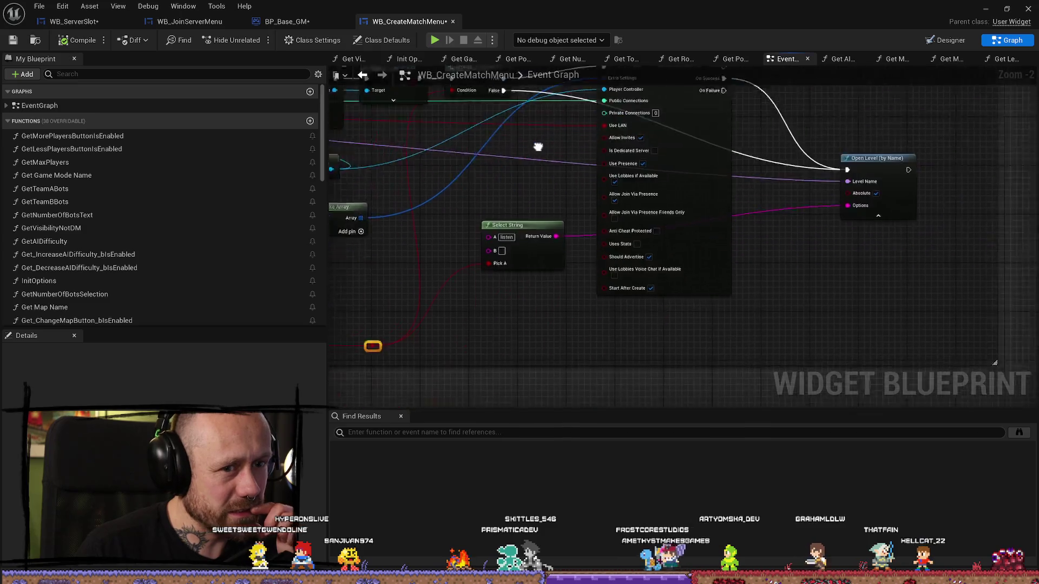
# In BP_Base_GM, connect Is Dedicated to Update Session's Is Dedicated Server and compile
pyautogui.press('Escape')
pyautogui.click(286, 21)
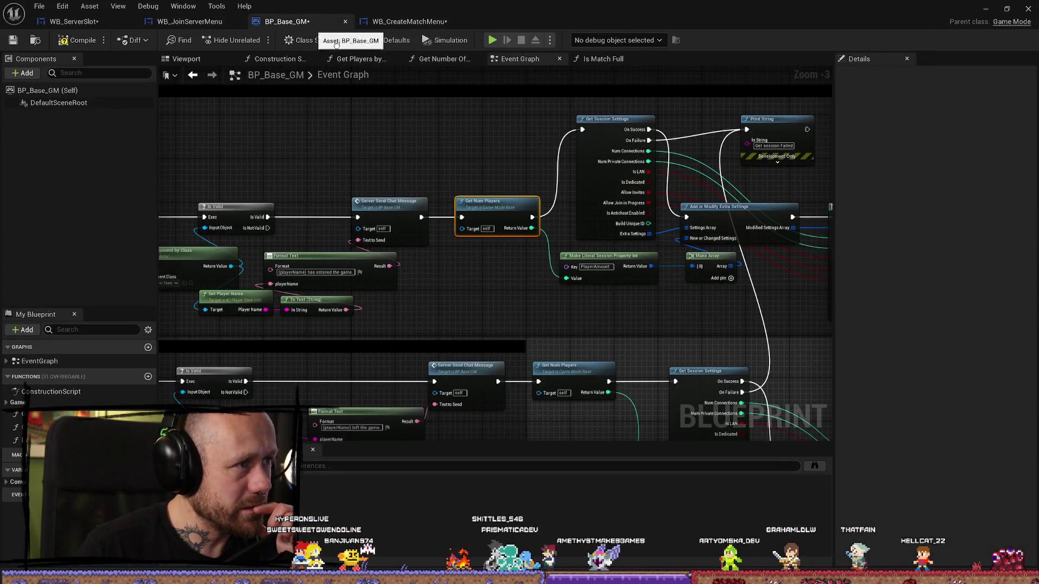
pyautogui.moveTo(601, 108)
pyautogui.mouseDown()
pyautogui.moveTo(487, 189)
pyautogui.moveTo(527, 185)
pyautogui.mouseUp()
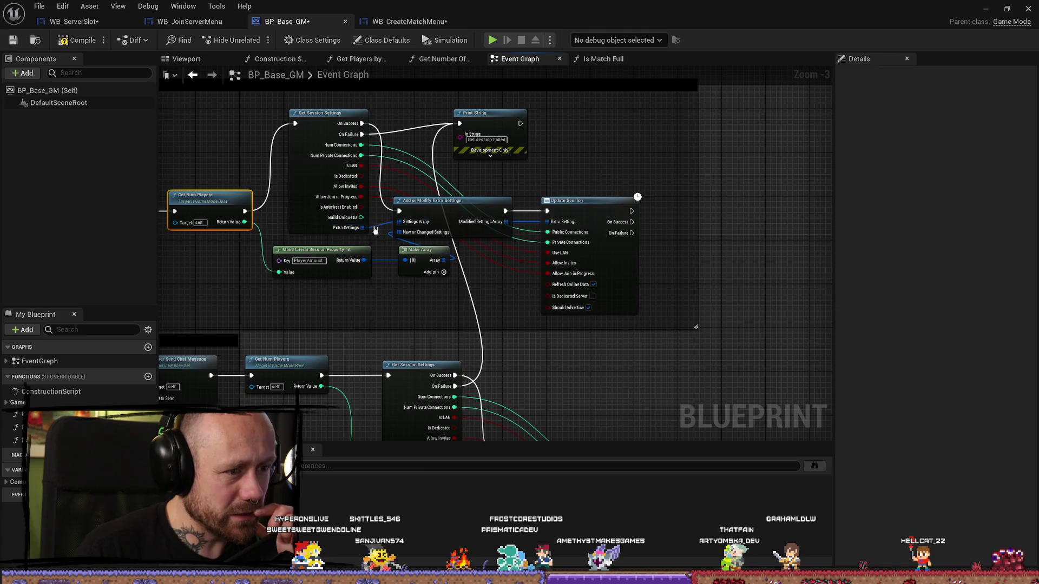
pyautogui.moveTo(365, 178)
pyautogui.mouseDown()
pyautogui.moveTo(476, 216)
pyautogui.moveTo(556, 300)
pyautogui.mouseUp()
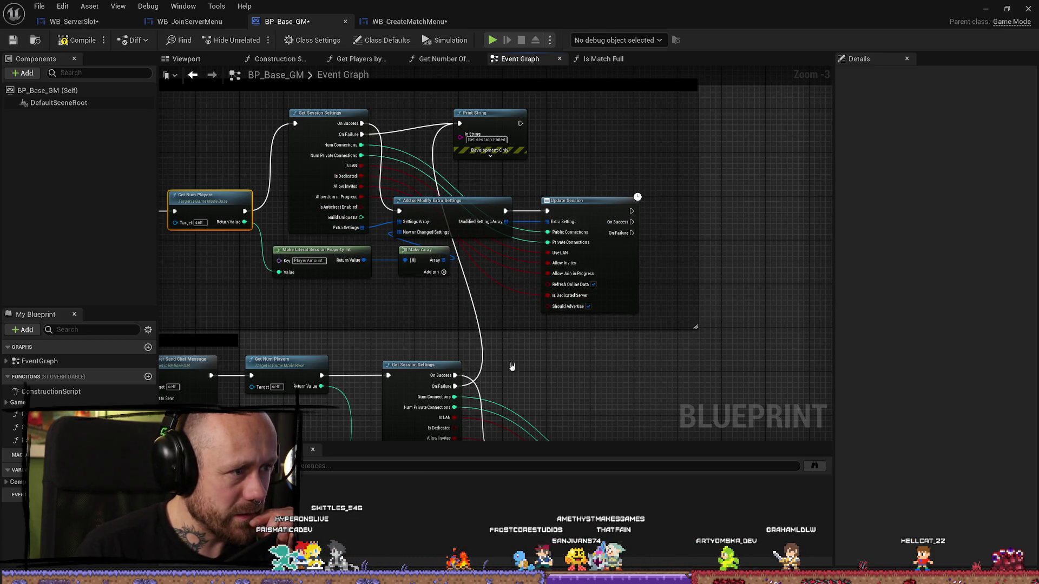
pyautogui.scroll(3, 548, 331)
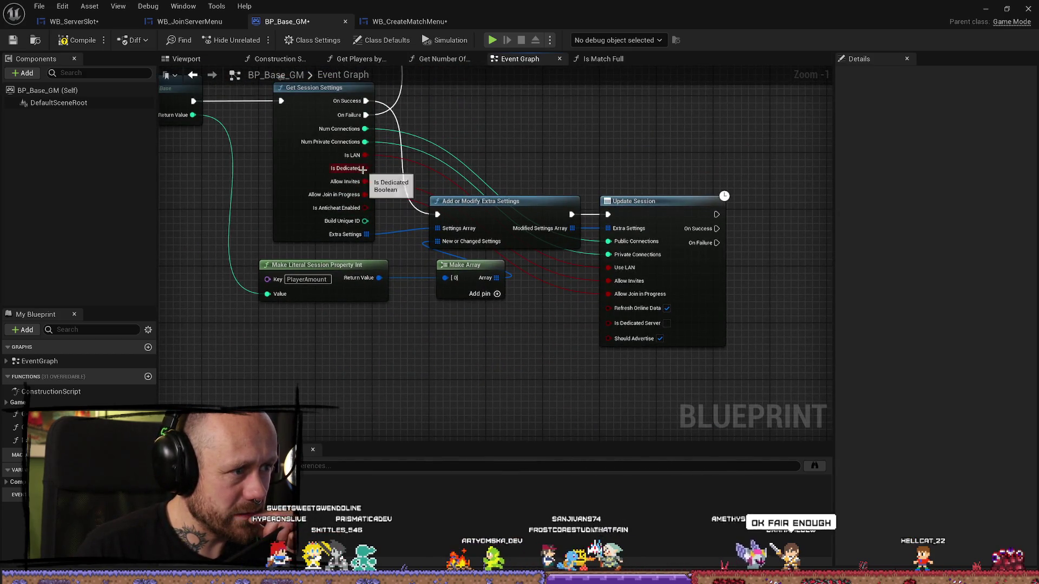
pyautogui.moveTo(366, 168)
pyautogui.mouseDown()
pyautogui.moveTo(568, 328)
pyautogui.moveTo(609, 323)
pyautogui.mouseUp()
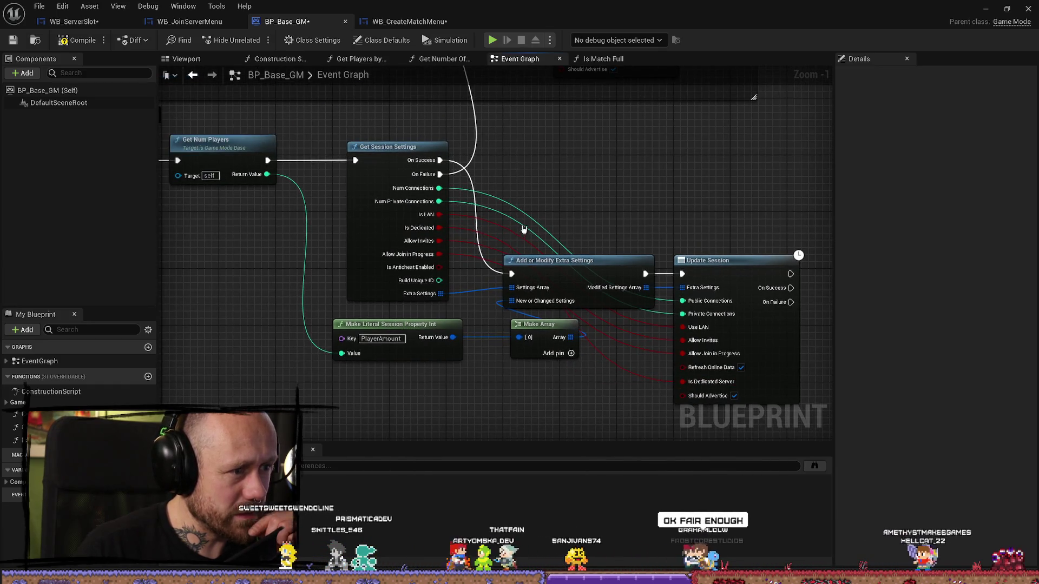
pyautogui.click(78, 40)
# Bring up the WB_JoinServerMenu event graph
pyautogui.moveTo(526, 186); pyautogui.dragTo(585, 143)
pyautogui.scroll(-5, 497, 223)
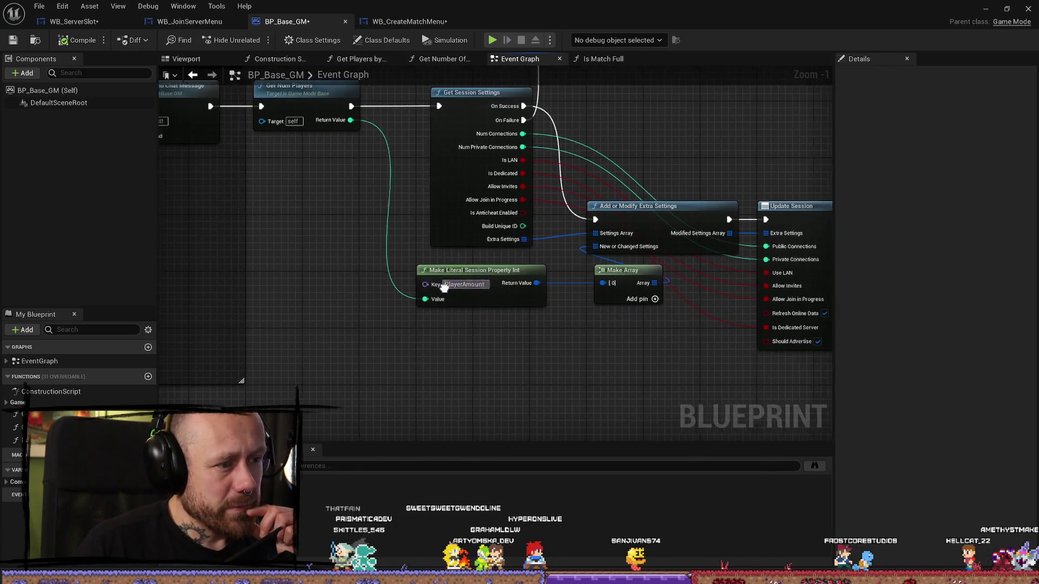
pyautogui.scroll(5, 476, 151)
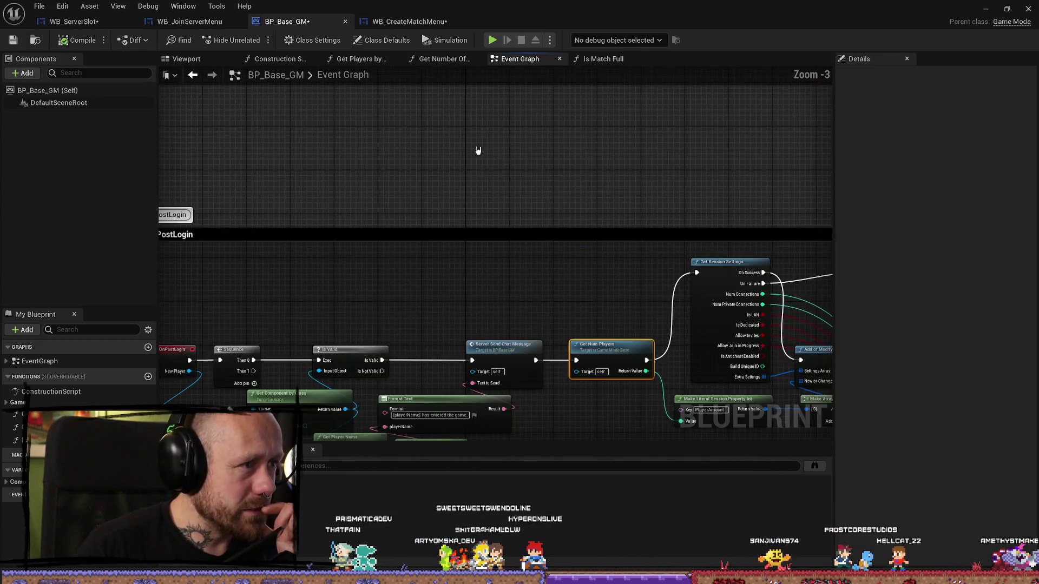
pyautogui.click(190, 21)
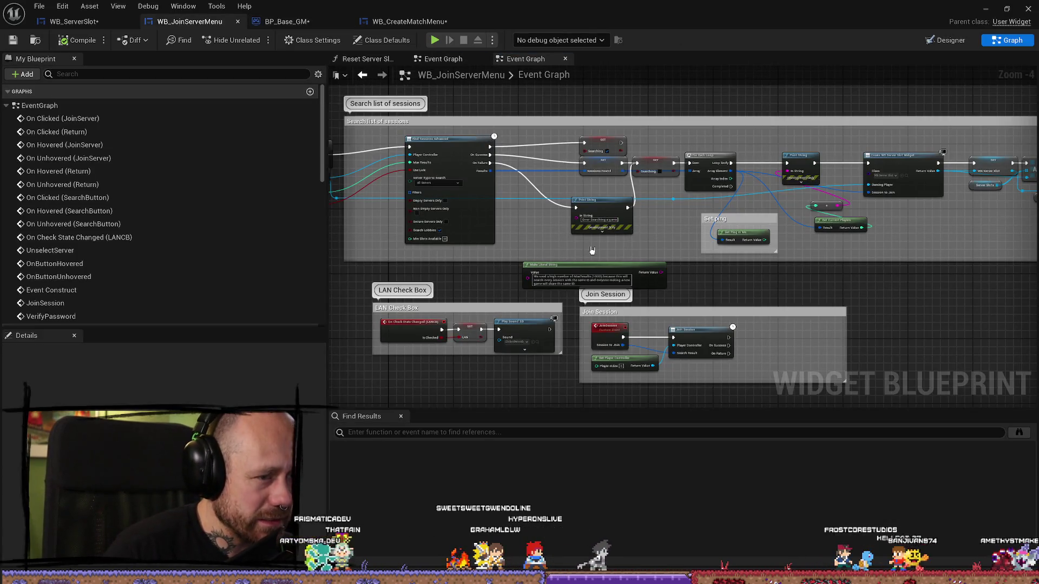
# Compare WB_JoinServerMenu's search events with BP_Base_GM's OnPostLogin event
pyautogui.moveTo(406, 240); pyautogui.dragTo(598, 241)
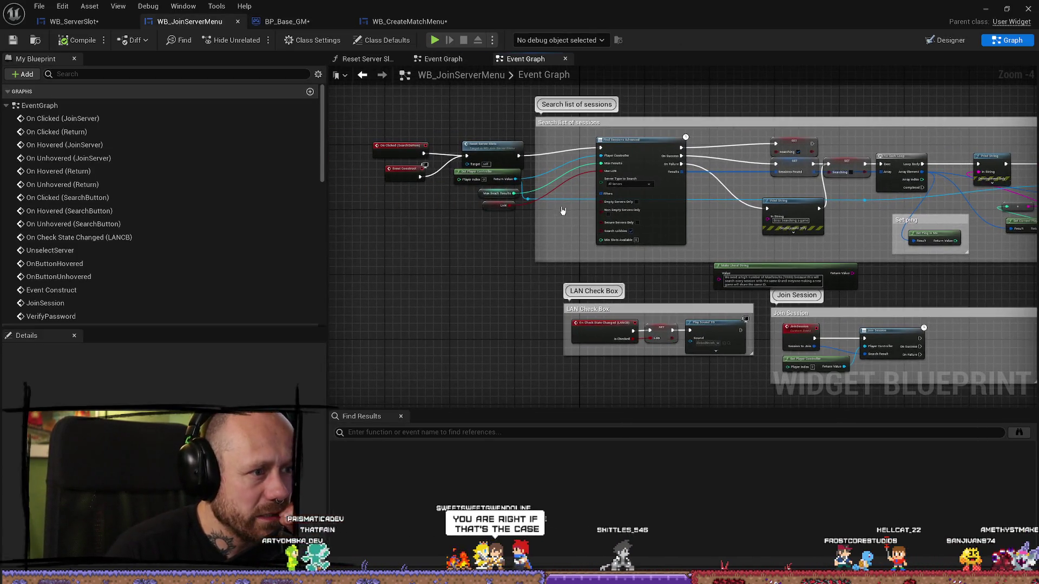
pyautogui.moveTo(563, 211); pyautogui.dragTo(470, 385)
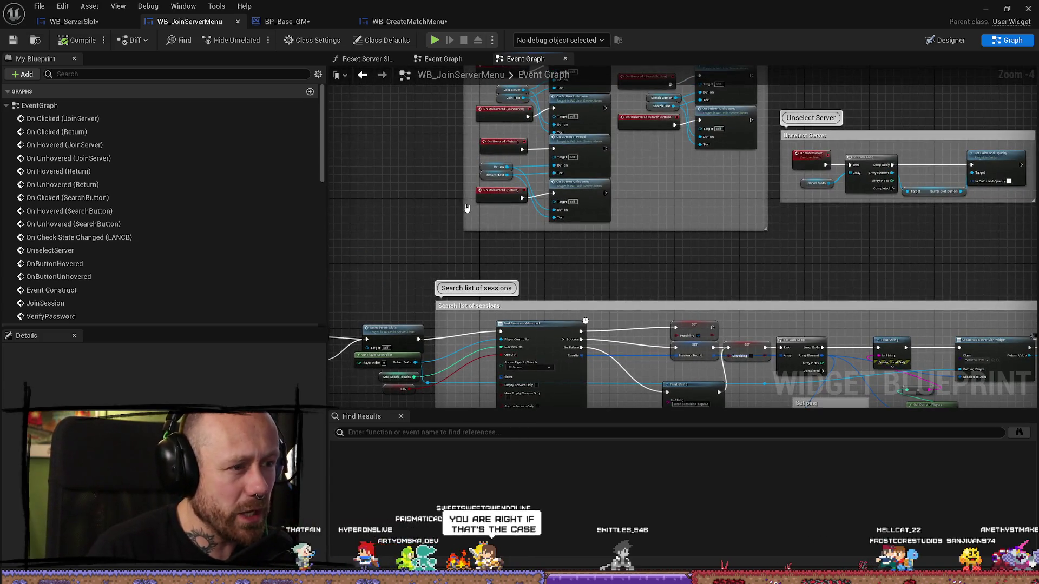
pyautogui.click(299, 21)
pyautogui.moveTo(452, 109)
pyautogui.mouseDown()
pyautogui.moveTo(633, 197)
pyautogui.moveTo(522, 170)
pyautogui.mouseUp()
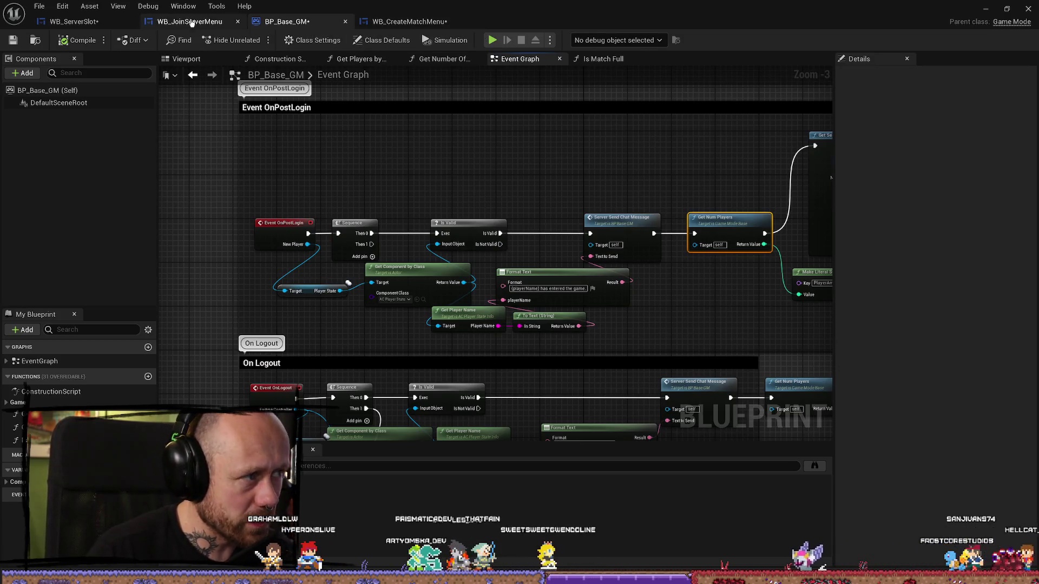
pyautogui.click(189, 21)
pyautogui.moveTo(496, 247); pyautogui.dragTo(419, 253)
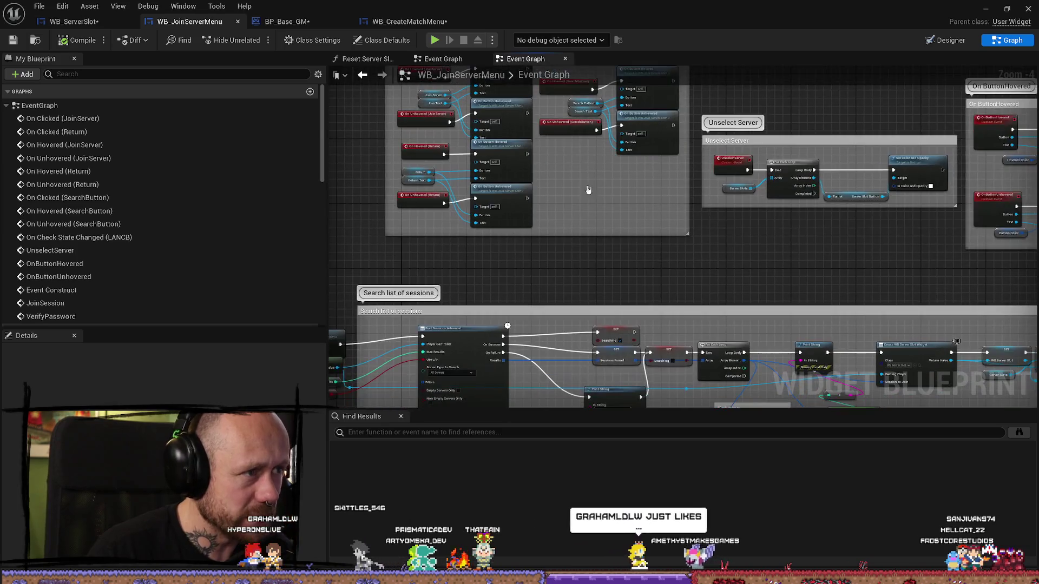
# Confirm the Make Literal Session Property Int key is PlayerAmount, then return to WB_ServerSlot
pyautogui.click(301, 22)
pyautogui.scroll(1, 598, 167)
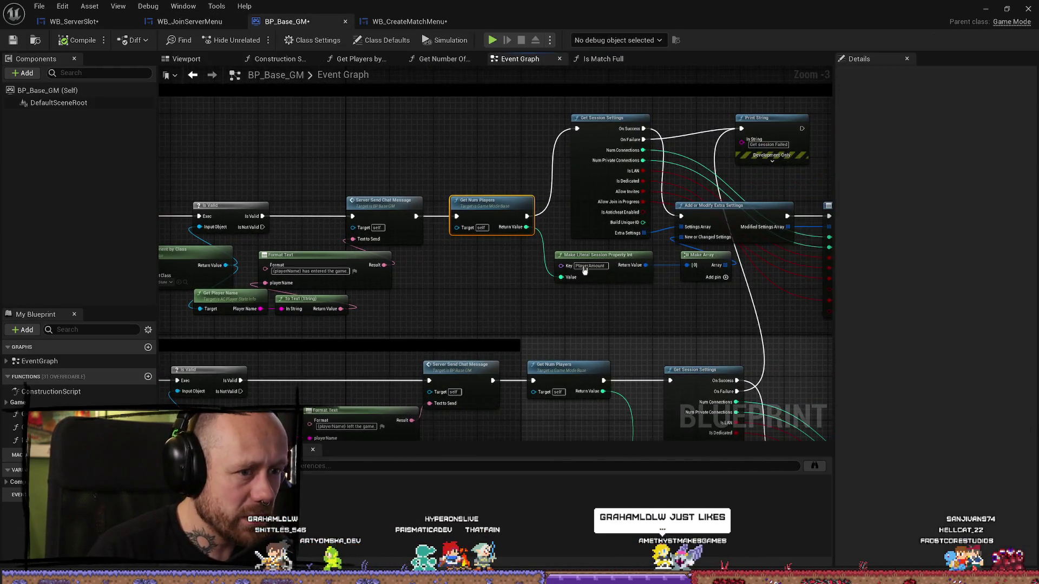
pyautogui.moveTo(477, 305); pyautogui.dragTo(435, 298)
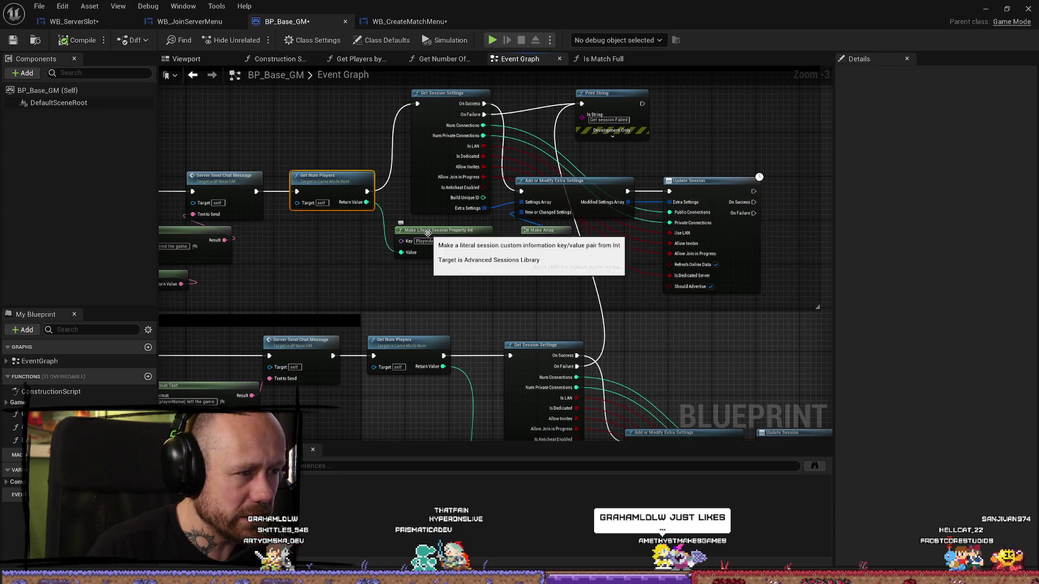
pyautogui.click(421, 226)
pyautogui.click(429, 241)
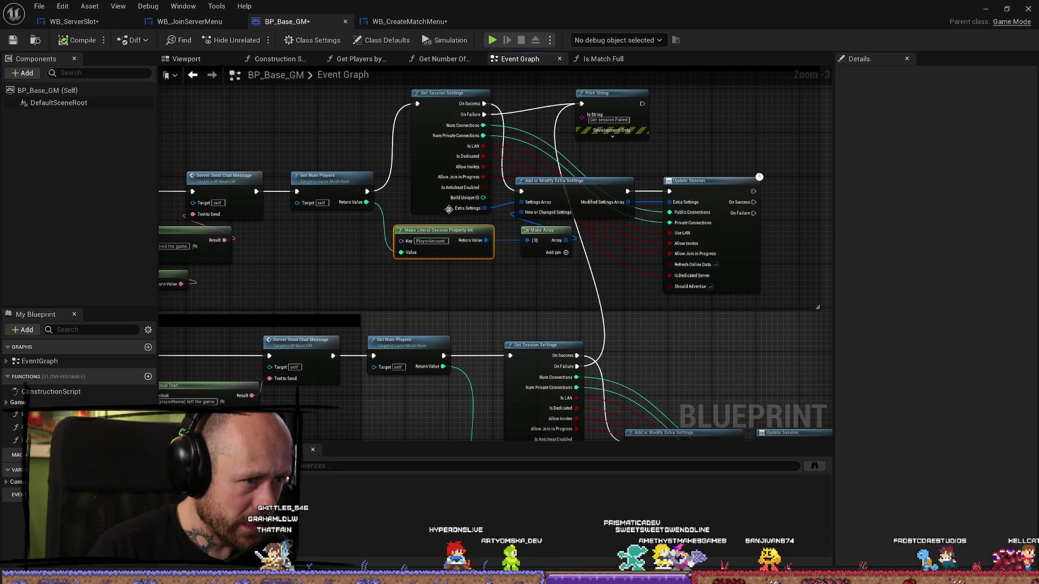
pyautogui.click(74, 21)
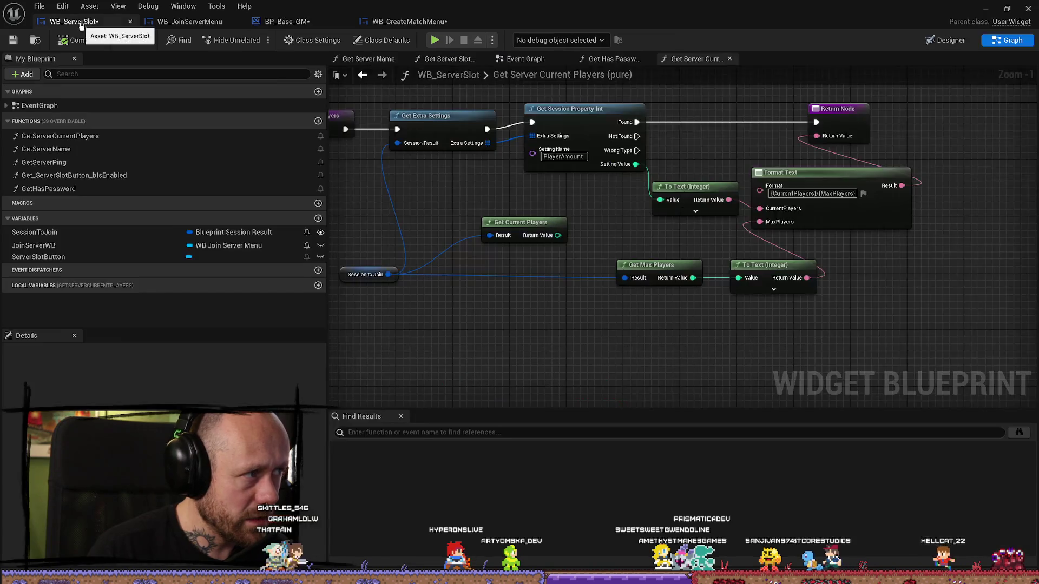
pyautogui.moveTo(681, 163)
pyautogui.mouseDown()
pyautogui.moveTo(607, 175)
pyautogui.moveTo(586, 206)
pyautogui.mouseUp()
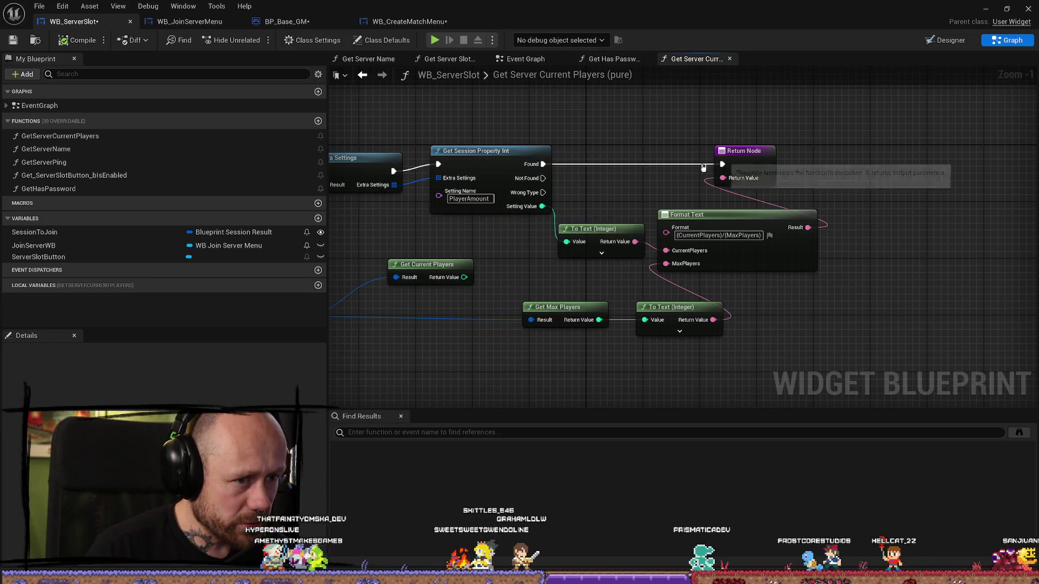
pyautogui.moveTo(544, 178); pyautogui.dragTo(607, 189)
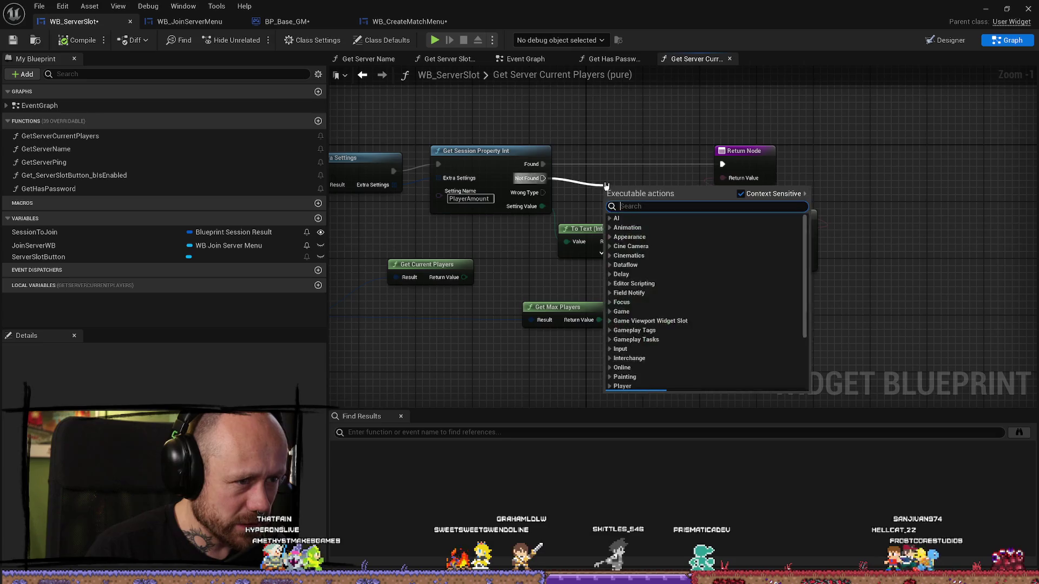
pyautogui.click(564, 184)
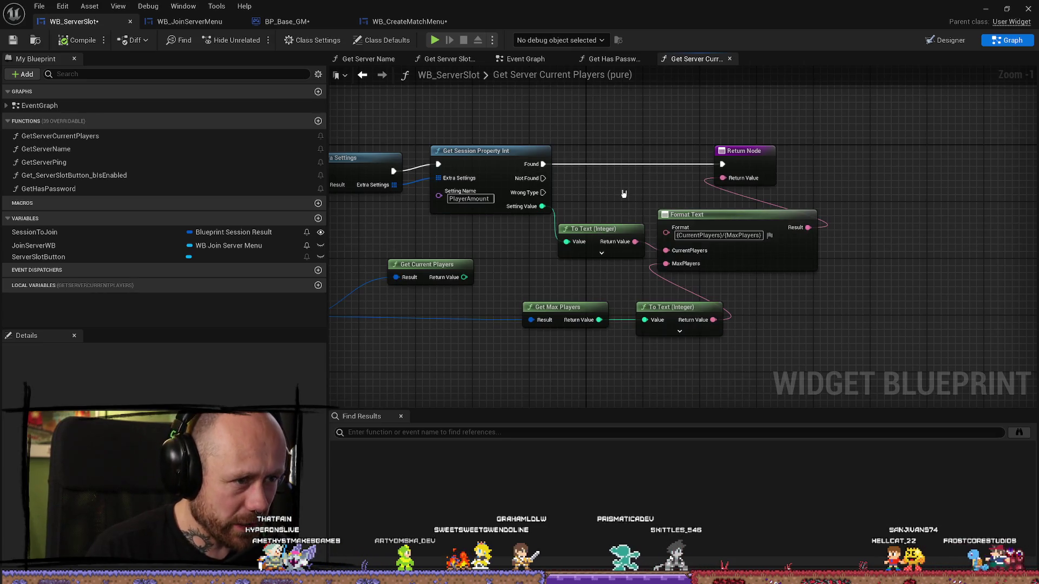
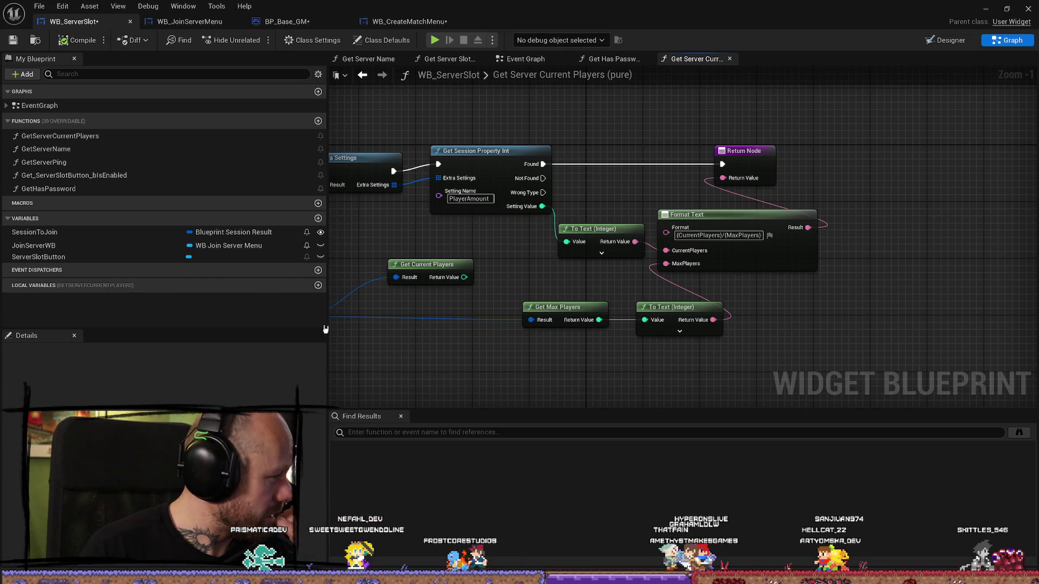
# Look through the WB_ServerSlot, WB_JoinServerMenu and BP_Base_GM graphs
pyautogui.moveTo(594, 176)
pyautogui.mouseDown()
pyautogui.moveTo(652, 183)
pyautogui.moveTo(687, 202)
pyautogui.mouseUp()
pyautogui.scroll(-3, 587, 122)
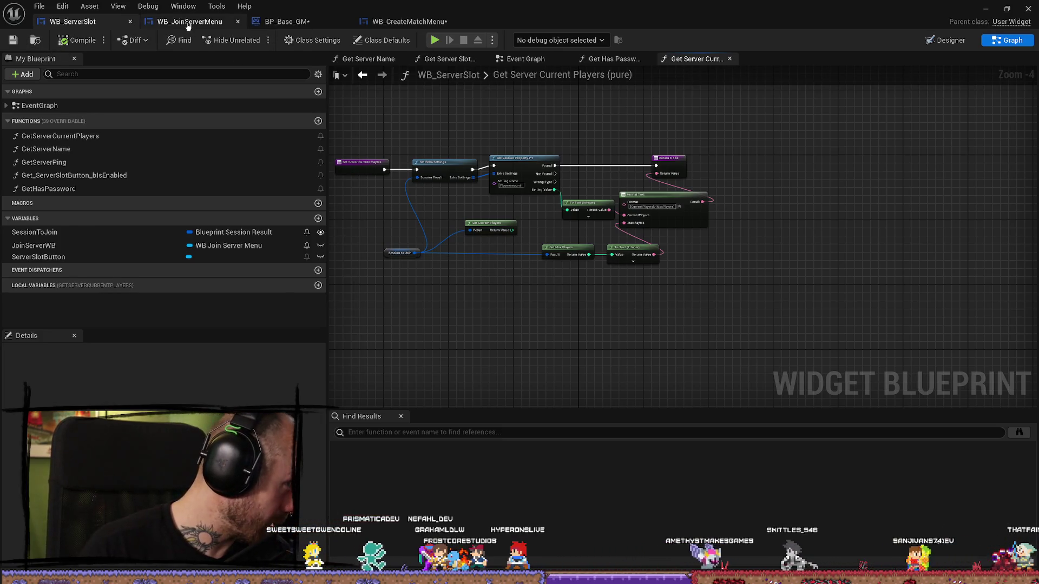
pyautogui.click(206, 21)
pyautogui.moveTo(603, 215)
pyautogui.mouseDown()
pyautogui.moveTo(608, 283)
pyautogui.moveTo(591, 276)
pyautogui.moveTo(533, 294)
pyautogui.moveTo(541, 287)
pyautogui.mouseUp()
pyautogui.click(287, 22)
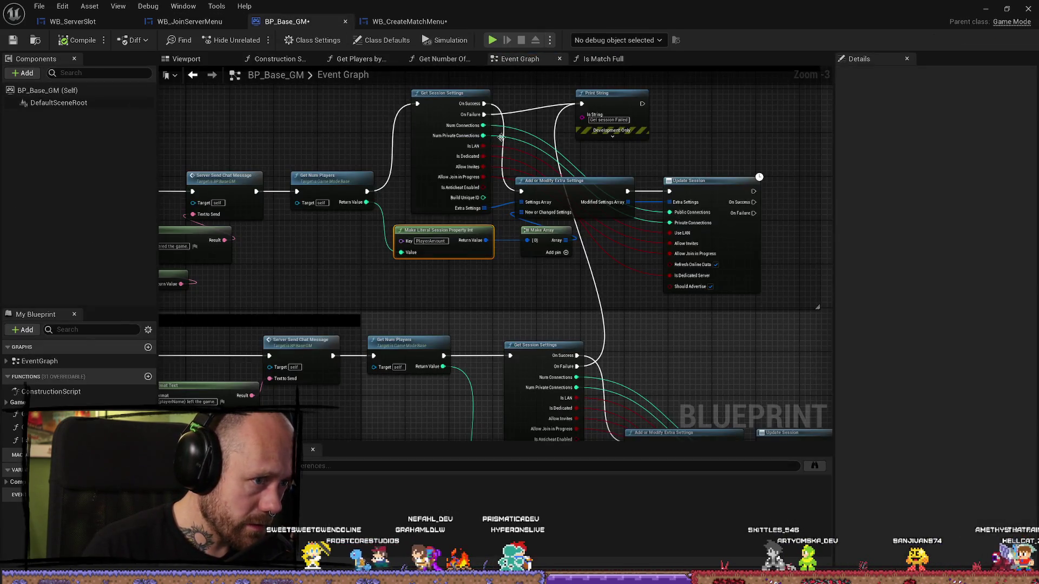
# In WB_CreateMatchMenu, bring the UsePassword and Password session property nodes feeding Make Array into view
pyautogui.click(422, 21)
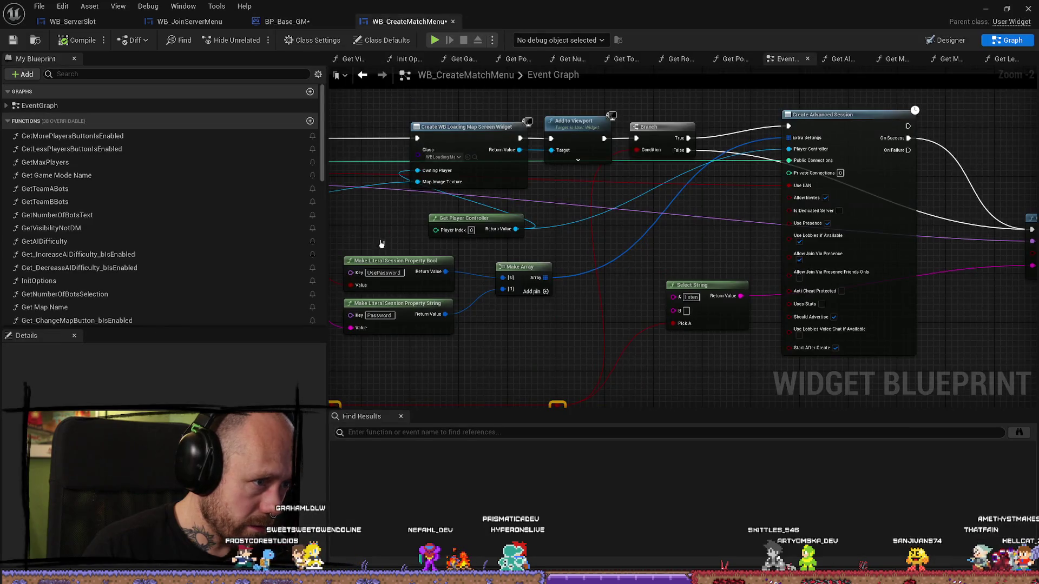
pyautogui.moveTo(456, 371)
pyautogui.mouseDown()
pyautogui.moveTo(645, 342)
pyautogui.moveTo(590, 292)
pyautogui.mouseUp()
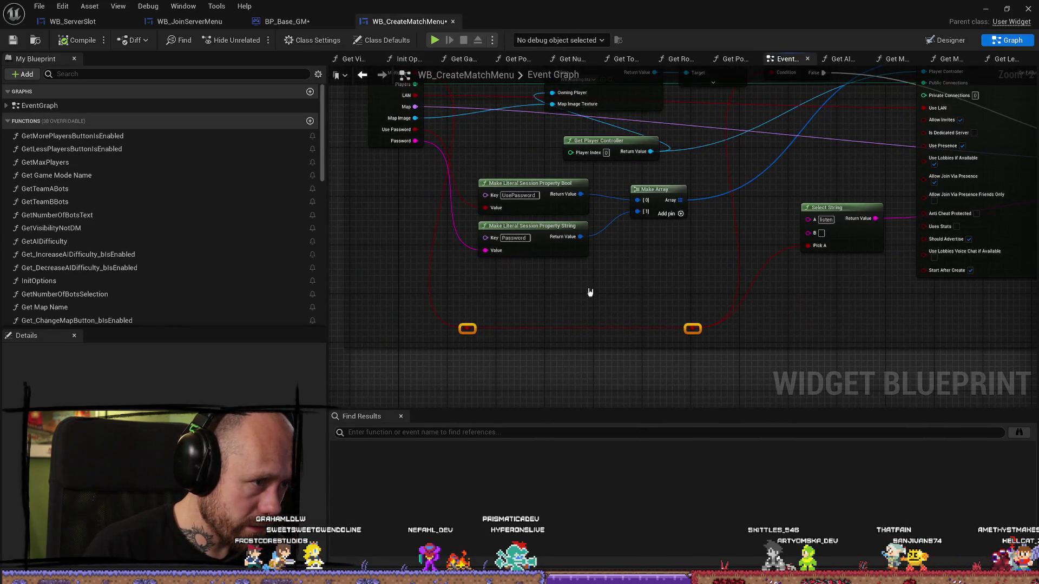
pyautogui.click(535, 292)
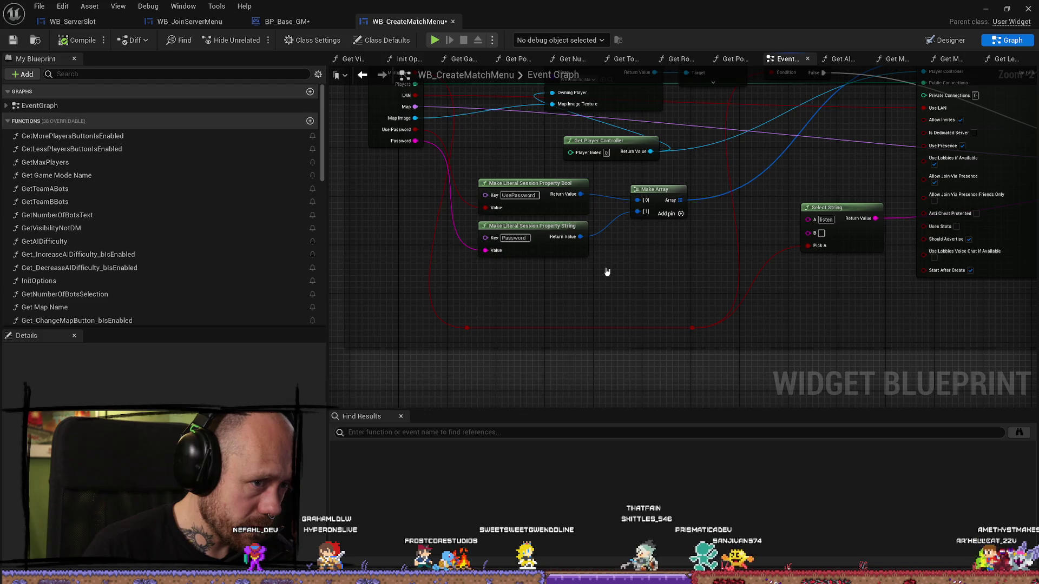
pyautogui.rightClick(518, 296)
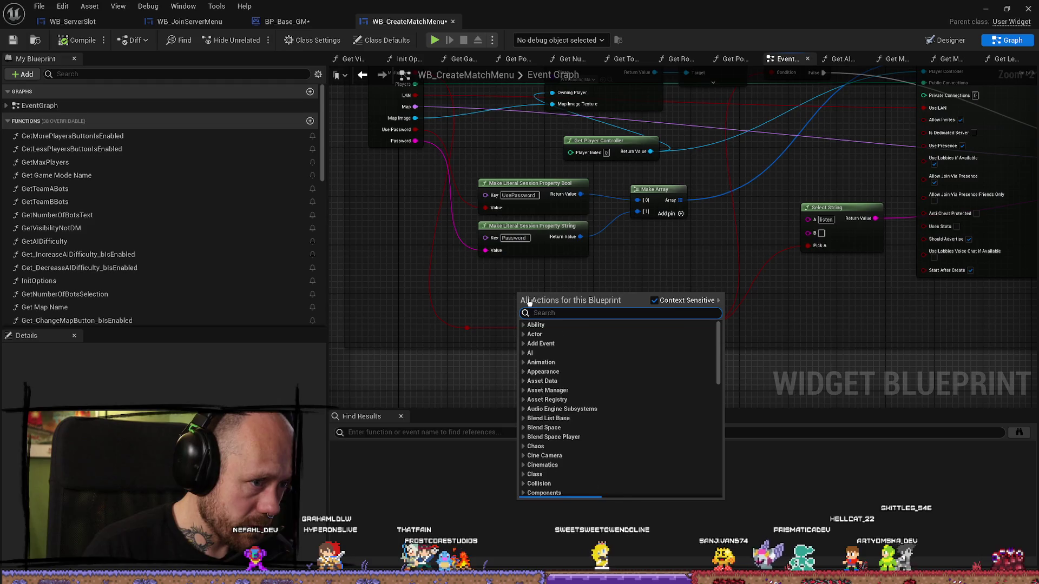
# Add a Make Literal Session Property Int node with key PlayerAmount and value 1
pyautogui.write('make liter')
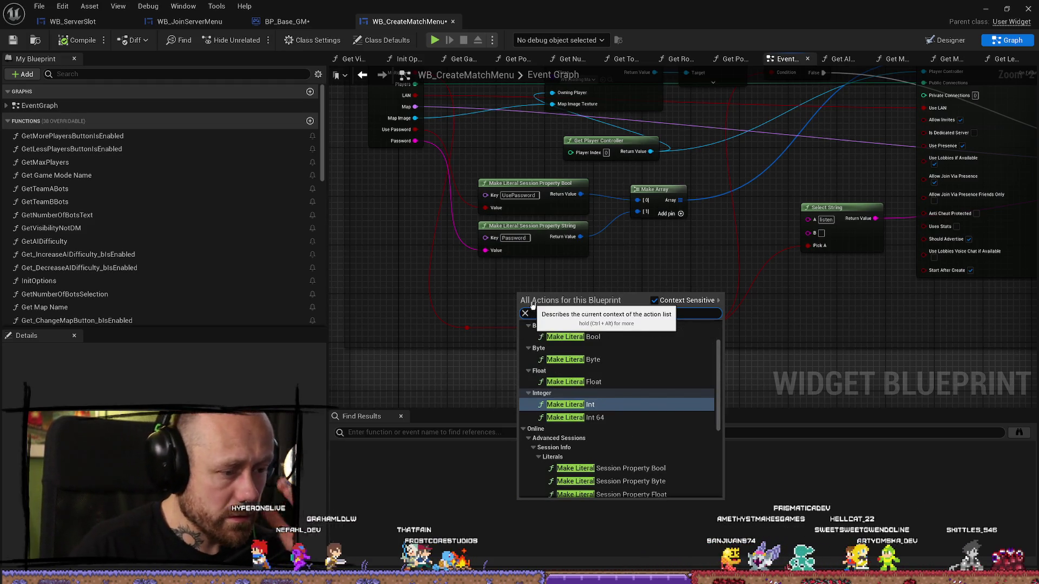
pyautogui.press('Return')
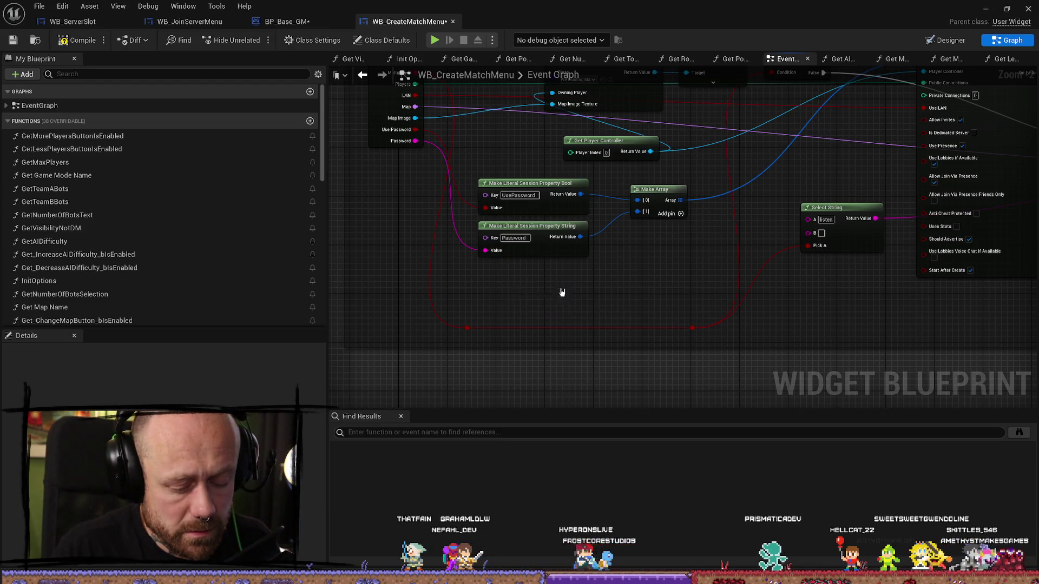
pyautogui.rightClick(564, 280)
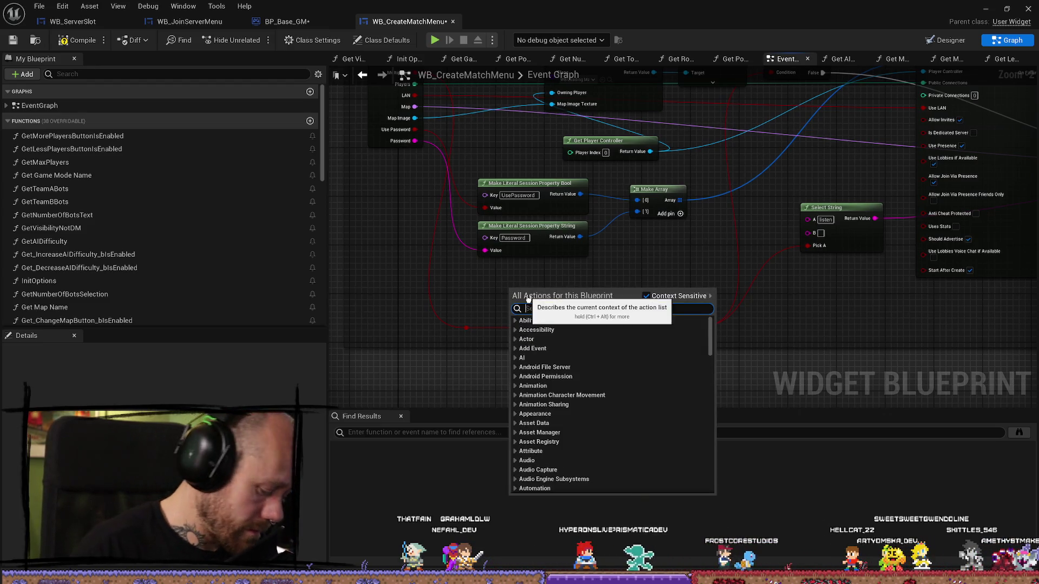
pyautogui.write('m')
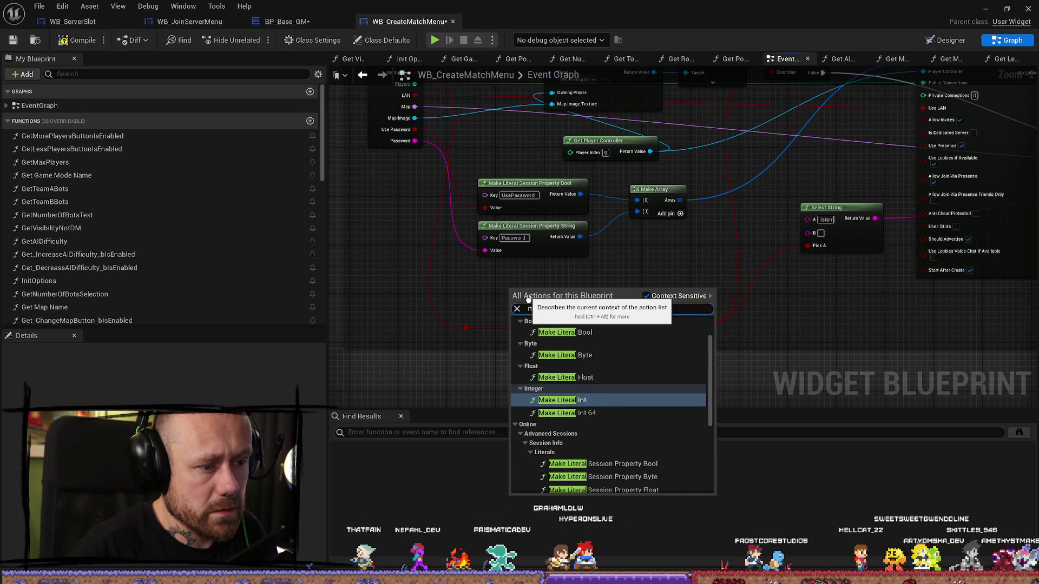
pyautogui.write('ake literall int')
pyautogui.press('Down')
pyautogui.press('Down')
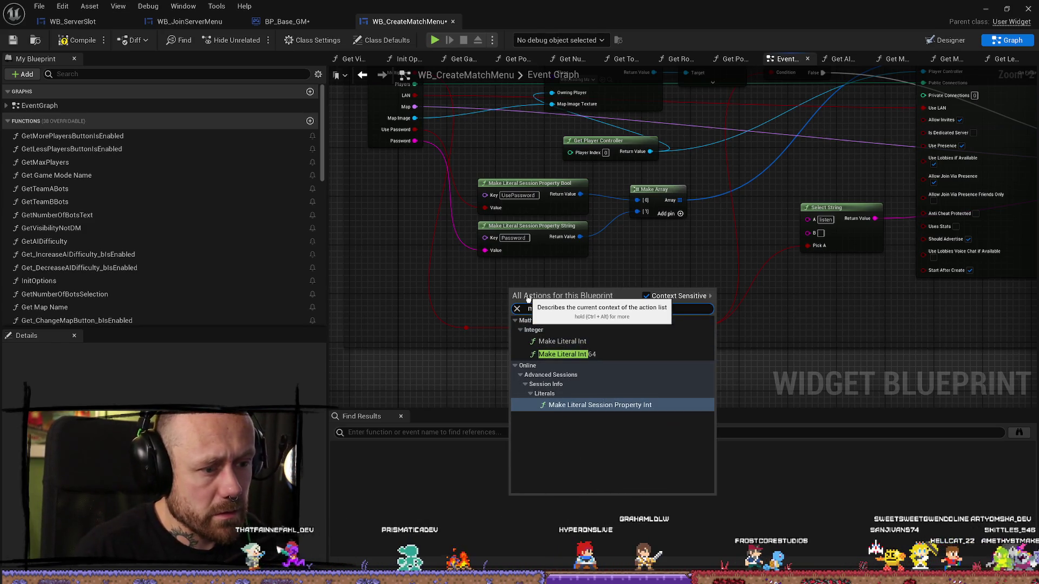
pyautogui.click(604, 407)
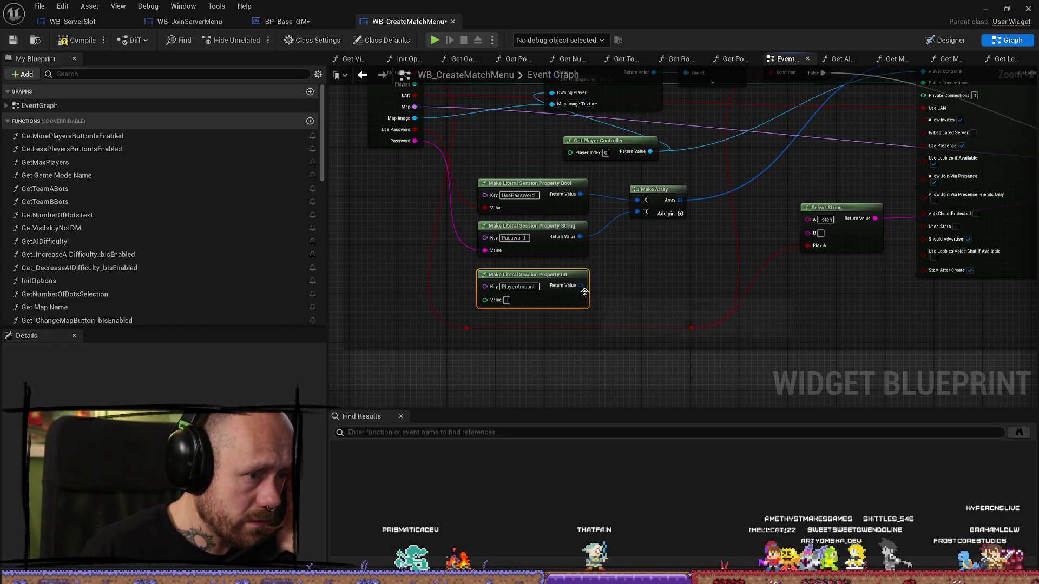
# Try wiring the Int node's Return Value into Make Array, then reposition the graph
pyautogui.moveTo(584, 292); pyautogui.dragTo(641, 226)
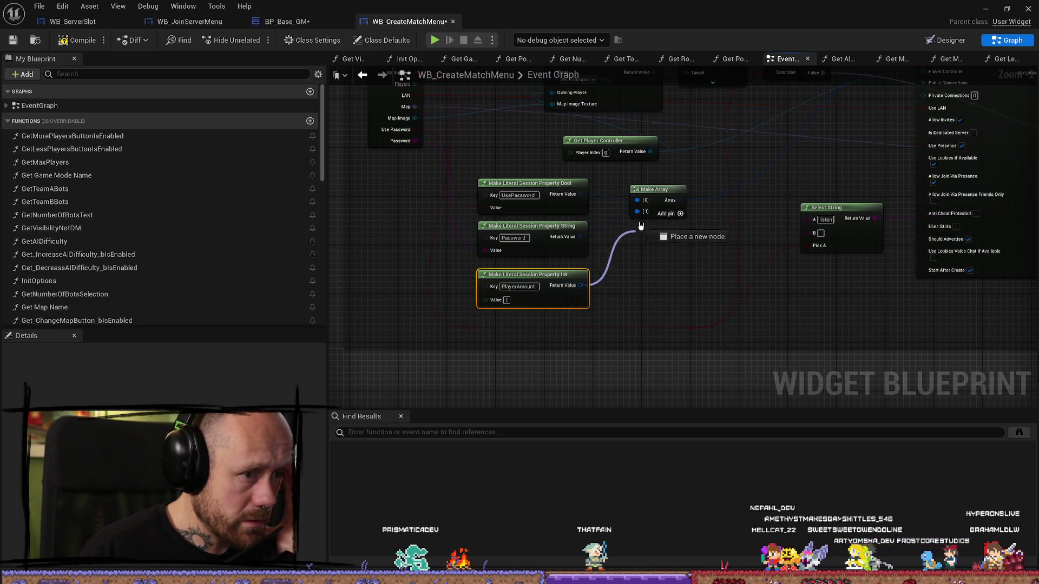
pyautogui.moveTo(653, 188); pyautogui.dragTo(658, 187)
pyautogui.click(659, 189)
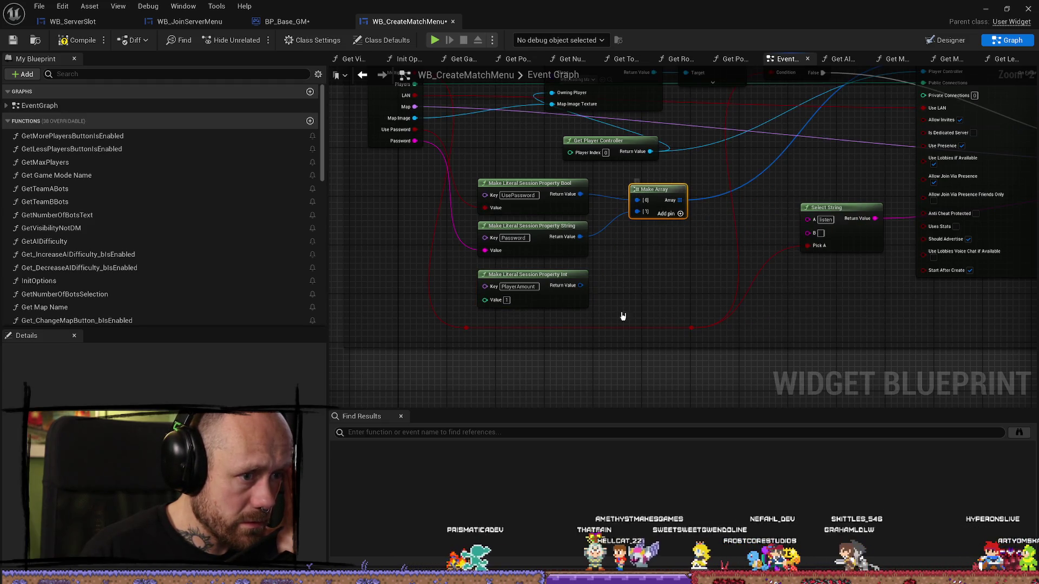
pyautogui.click(671, 288)
pyautogui.moveTo(662, 283); pyautogui.dragTo(640, 289)
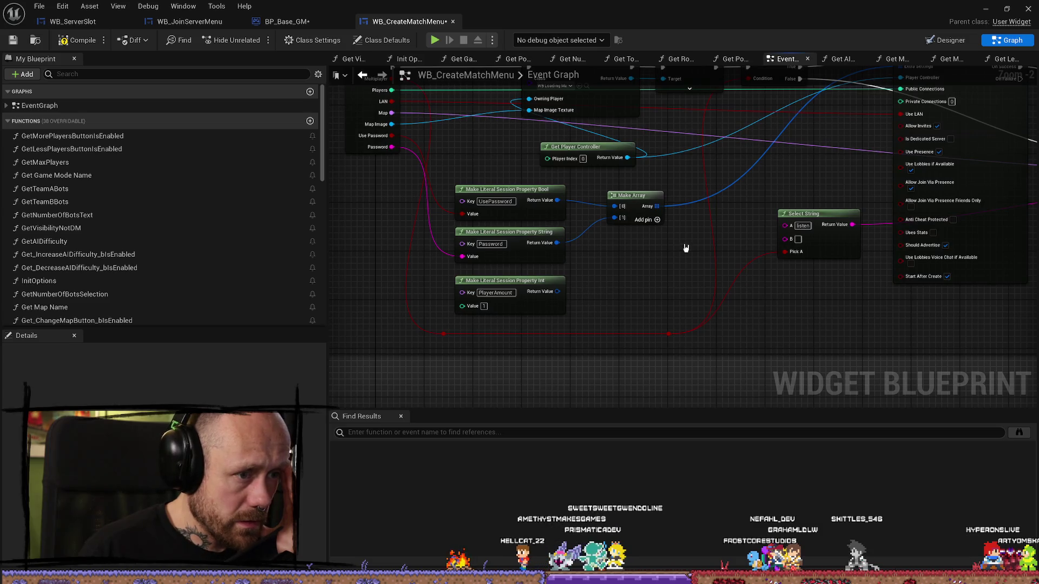
pyautogui.moveTo(686, 248)
pyautogui.mouseDown()
pyautogui.moveTo(647, 258)
pyautogui.moveTo(615, 295)
pyautogui.mouseUp()
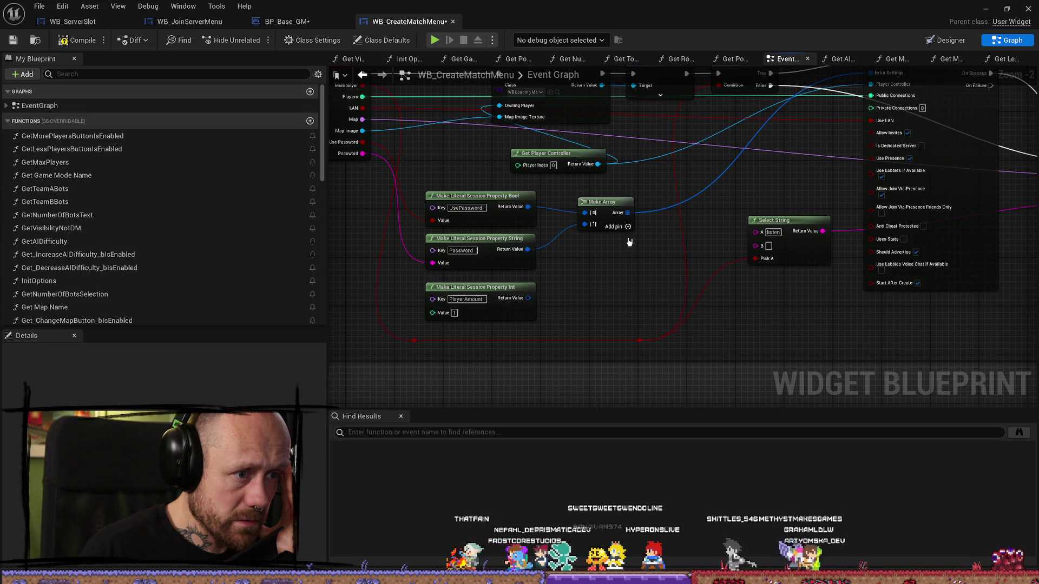
# Add a third [2] pin to Make Array and connect the PlayerAmount node to it
pyautogui.click(599, 210)
pyautogui.click(588, 277)
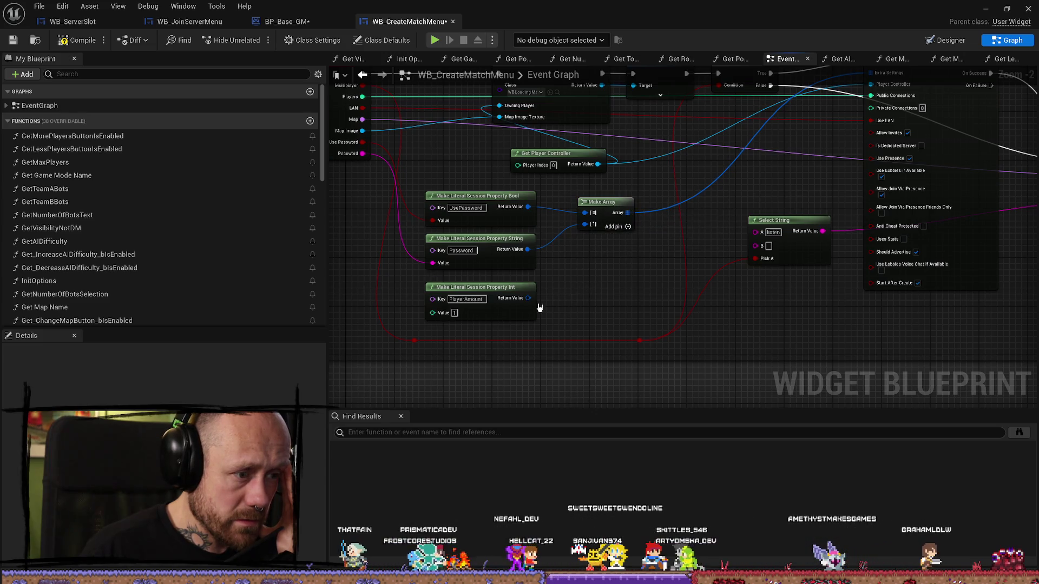
pyautogui.click(601, 230)
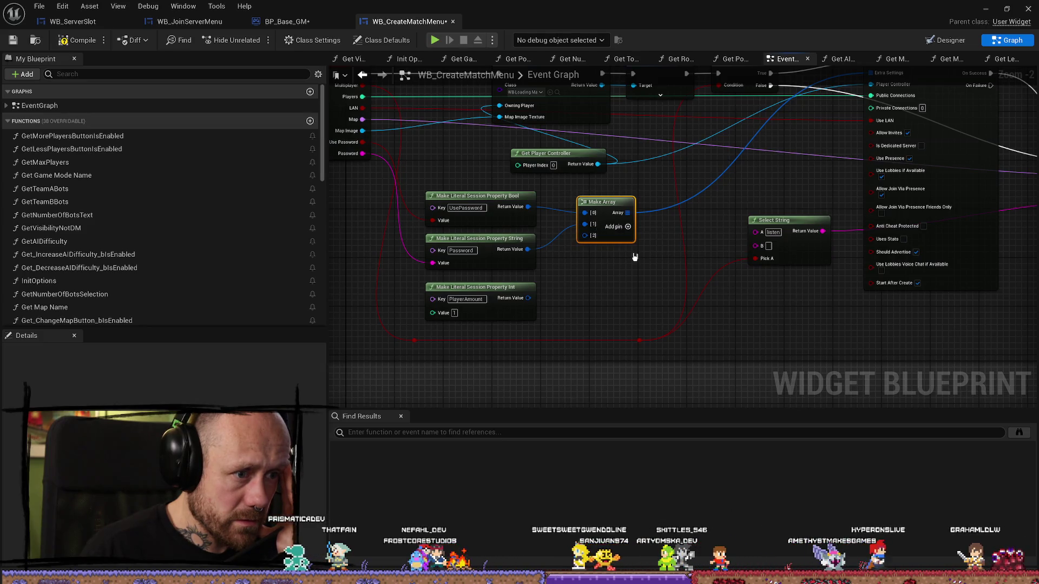
pyautogui.moveTo(528, 299); pyautogui.dragTo(584, 235)
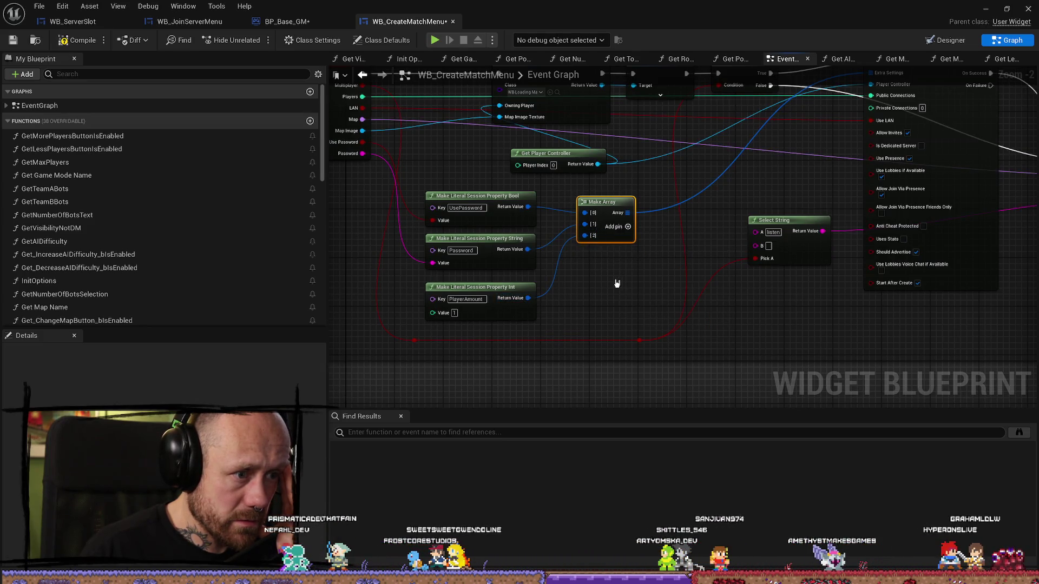
pyautogui.moveTo(404, 267); pyautogui.dragTo(458, 286)
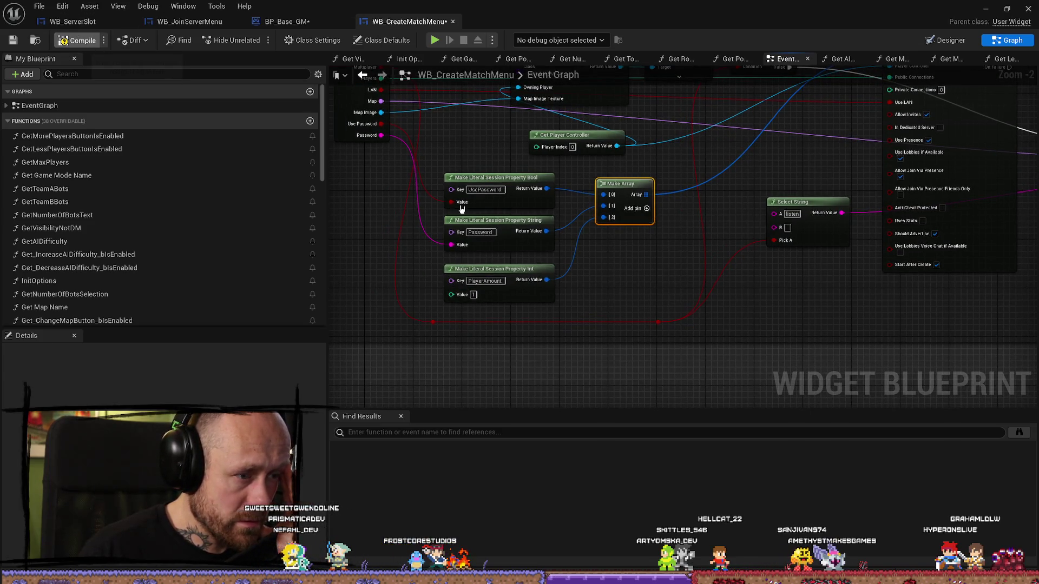
pyautogui.click(302, 21)
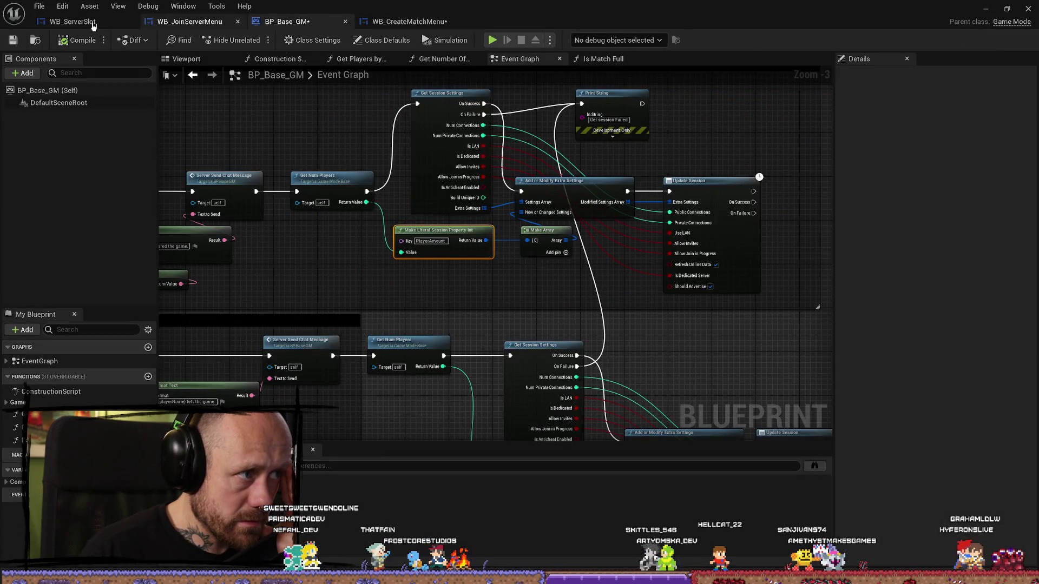
# Save all modified blueprints and copy the PlayerAmount key text from BP_Base_GM
pyautogui.click(39, 6)
pyautogui.hotkey('ctrl', 's')
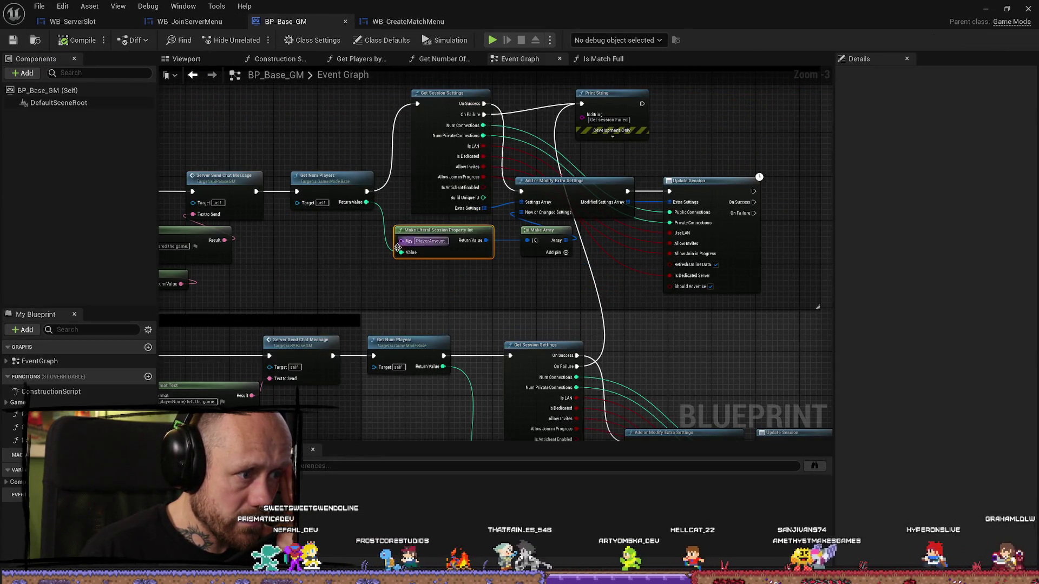
pyautogui.moveTo(344, 261); pyautogui.dragTo(362, 255)
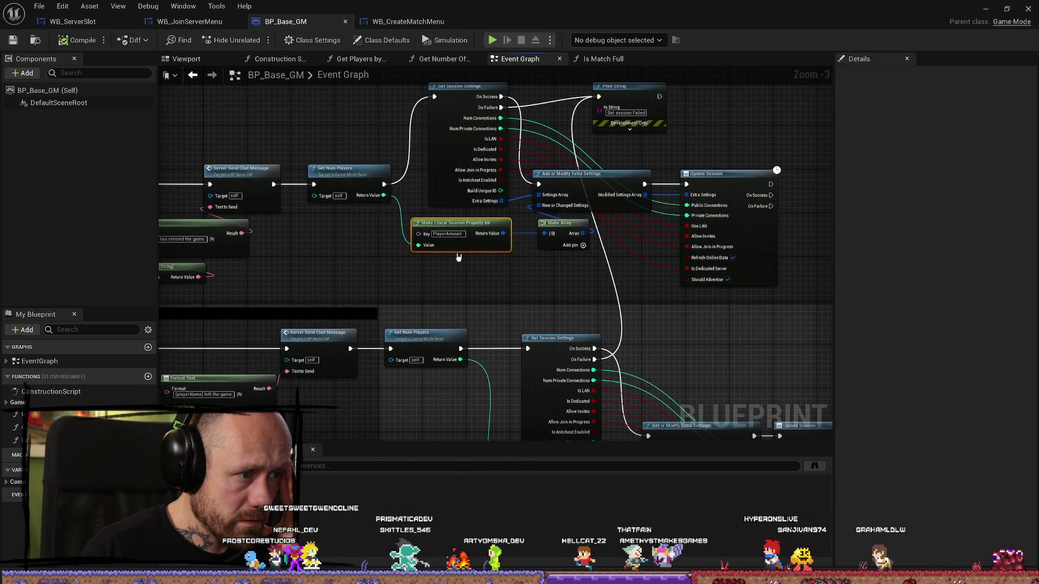
pyautogui.click(445, 234)
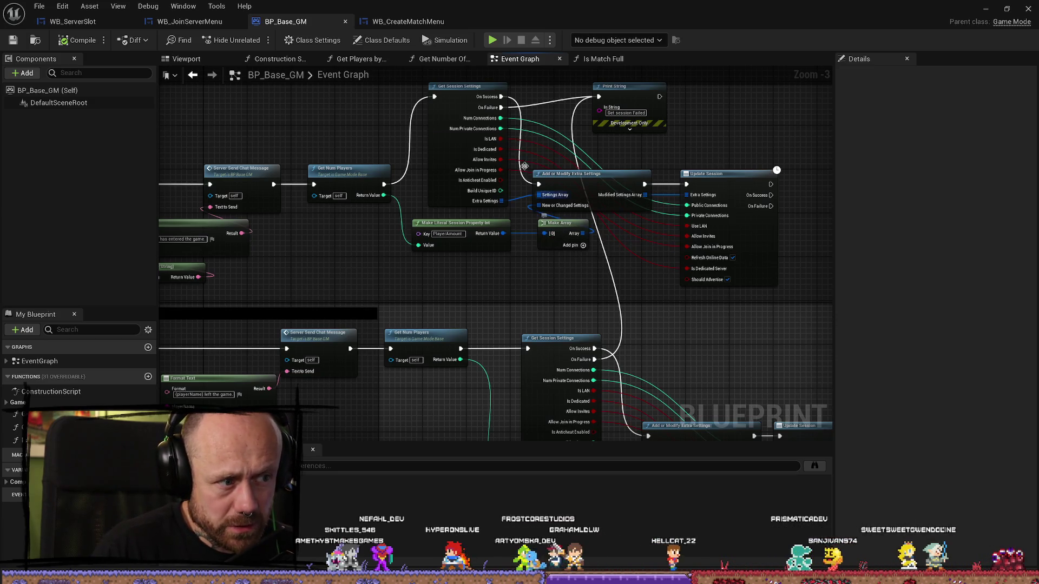
pyautogui.click(403, 20)
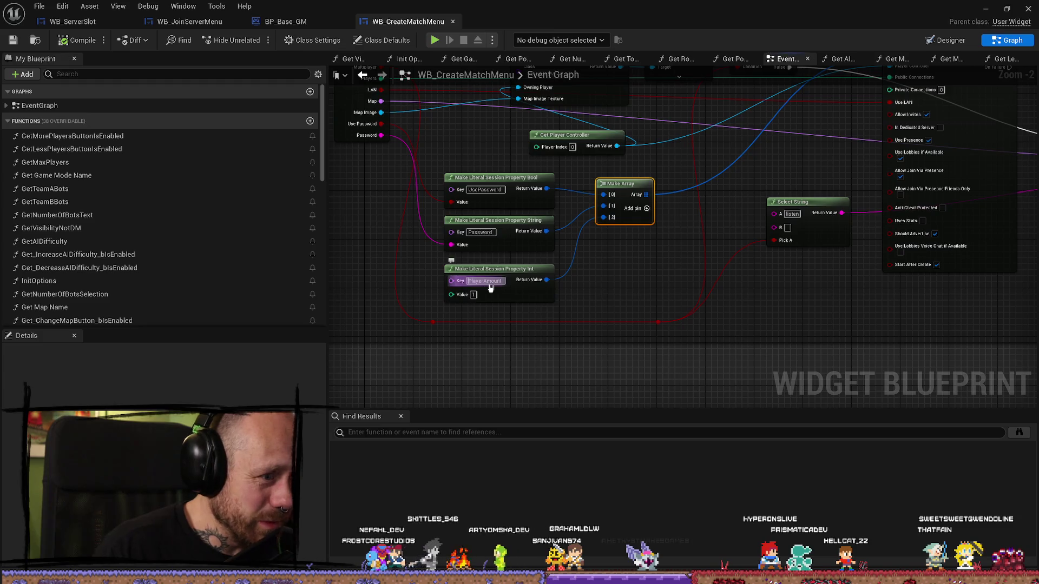
# Paste the PlayerAmount key into WB_CreateMatchMenu and save the widget
pyautogui.write('PlayerAmount')
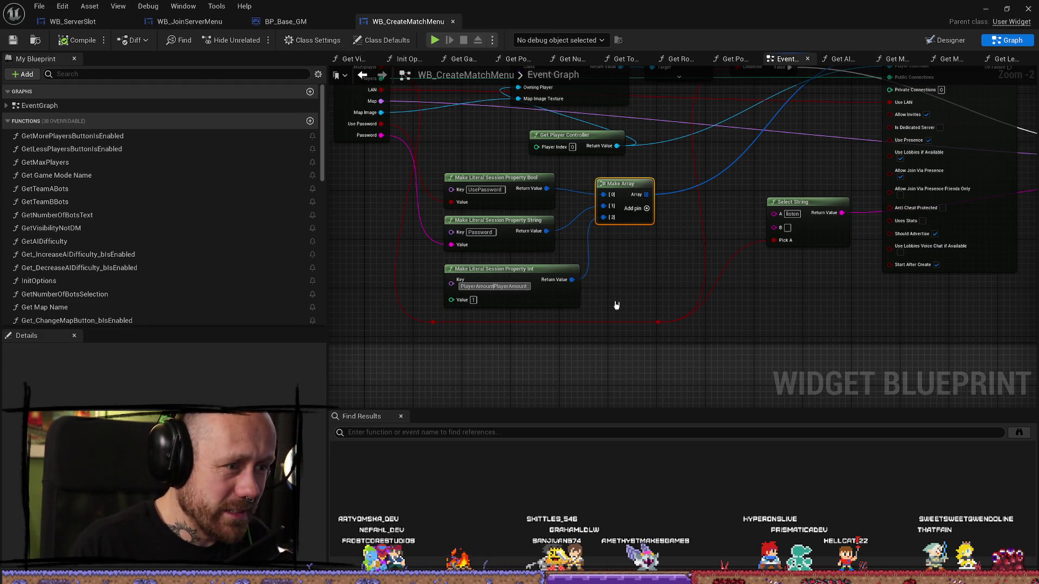
pyautogui.press('Delete')
pyautogui.press('Delete')
pyautogui.press('Delete')
pyautogui.press('Delete')
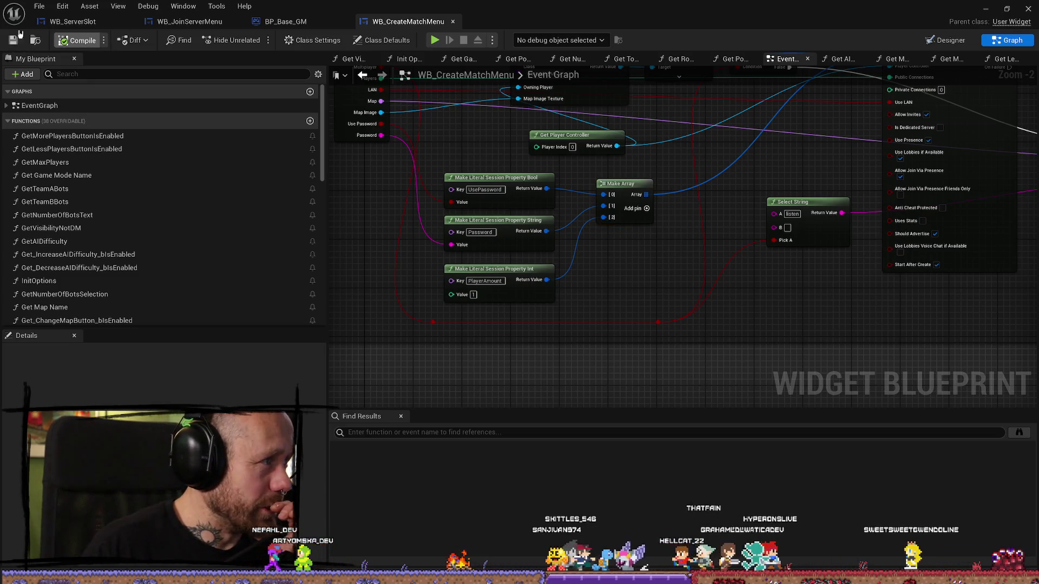
pyautogui.click(41, 7)
pyautogui.click(68, 66)
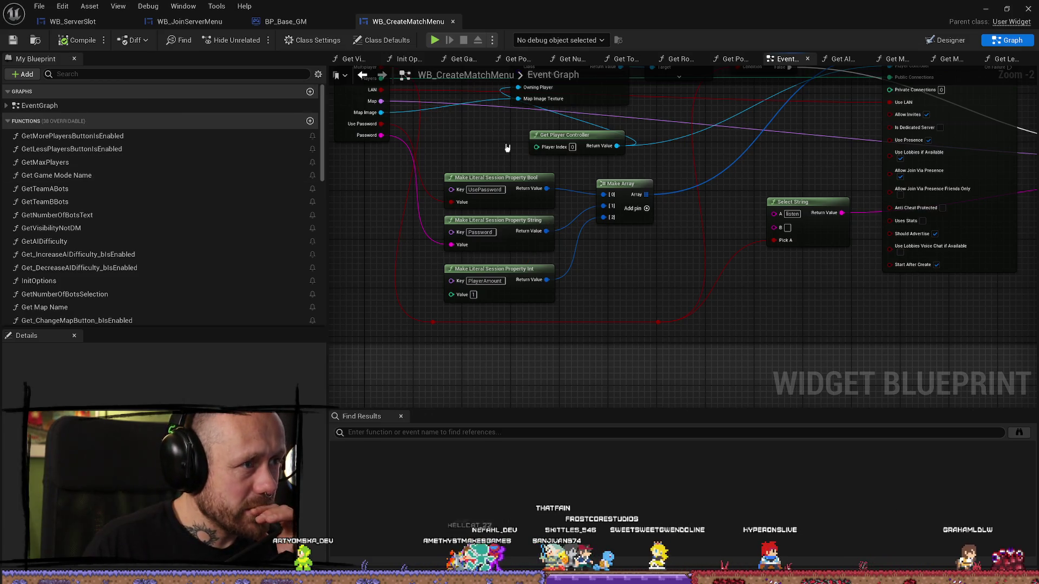
pyautogui.scroll(-1, 507, 147)
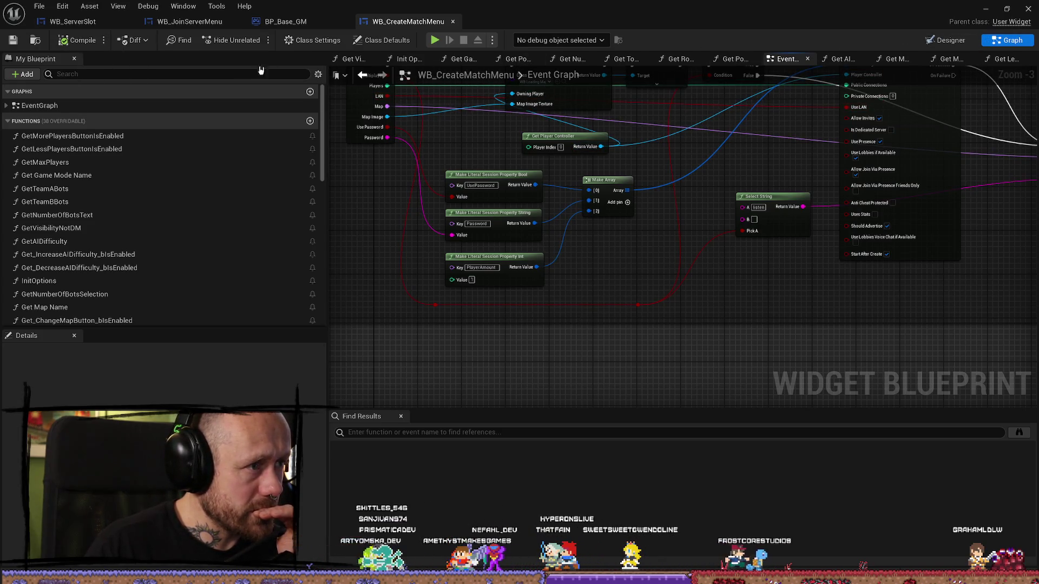
# Save BP_Base_GM and bring its OnPostLogin and OnLogout events into view
pyautogui.click(279, 22)
pyautogui.moveTo(558, 130)
pyautogui.mouseDown()
pyautogui.moveTo(674, 152)
pyautogui.moveTo(702, 139)
pyautogui.mouseUp()
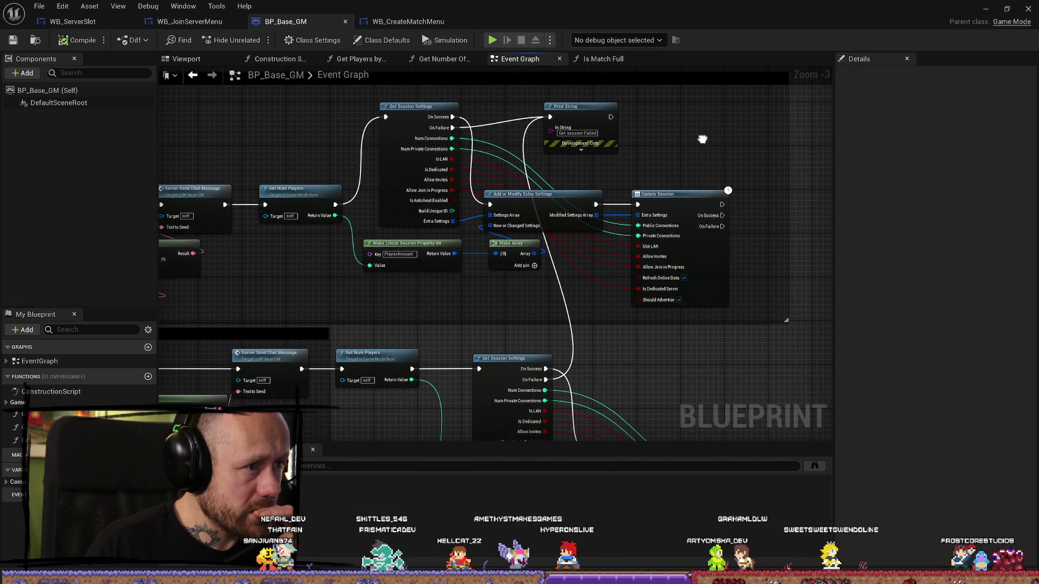
pyautogui.click(39, 6)
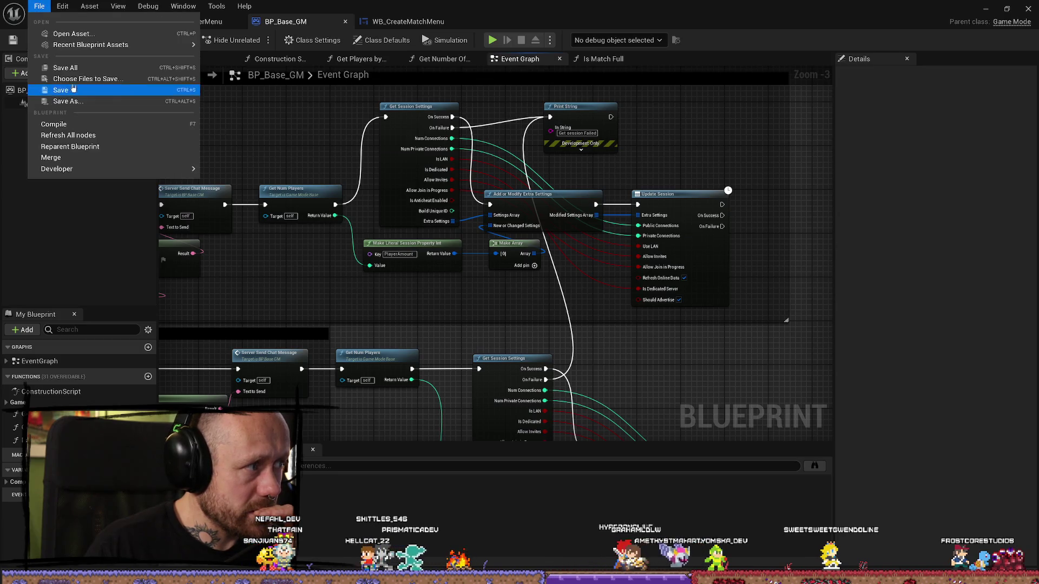
pyautogui.click(72, 72)
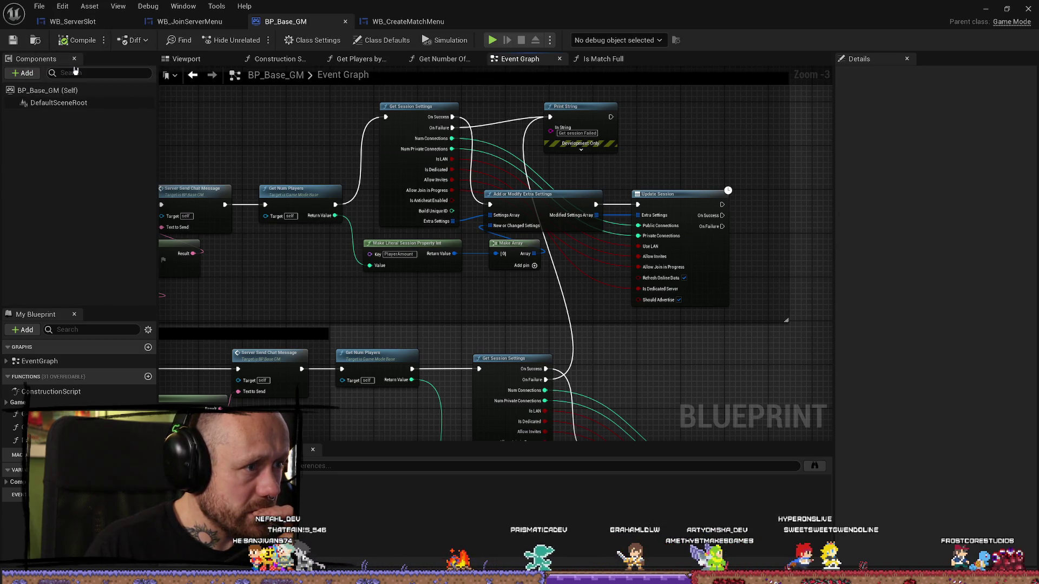
pyautogui.moveTo(225, 143)
pyautogui.mouseDown()
pyautogui.moveTo(698, 132)
pyautogui.moveTo(359, 125)
pyautogui.moveTo(334, 139)
pyautogui.moveTo(638, 148)
pyautogui.moveTo(589, 151)
pyautogui.mouseUp()
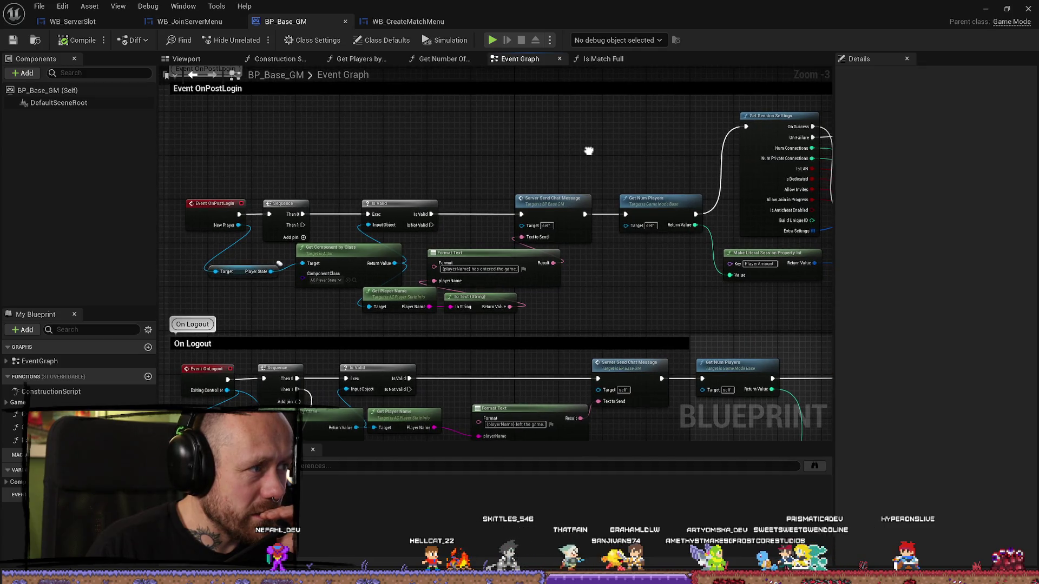
# Inspect BP_Base_GM's Get Num Players → PlayerAmount → Update Session chain and save the blueprint
pyautogui.moveTo(306, 153)
pyautogui.mouseDown()
pyautogui.moveTo(334, 172)
pyautogui.moveTo(331, 139)
pyautogui.mouseUp()
pyautogui.moveTo(506, 157); pyautogui.dragTo(348, 157)
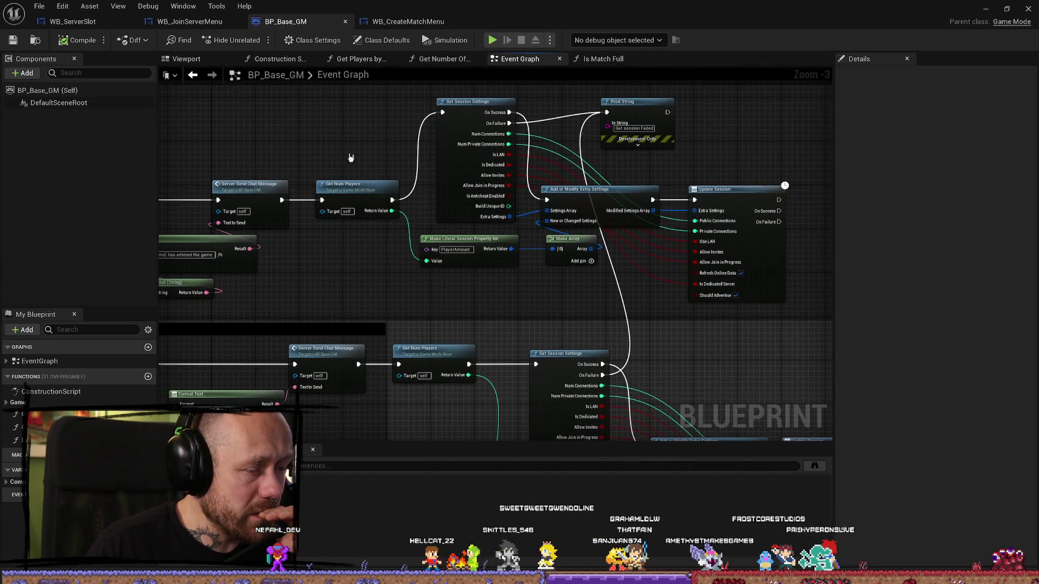
pyautogui.moveTo(753, 179); pyautogui.dragTo(545, 188)
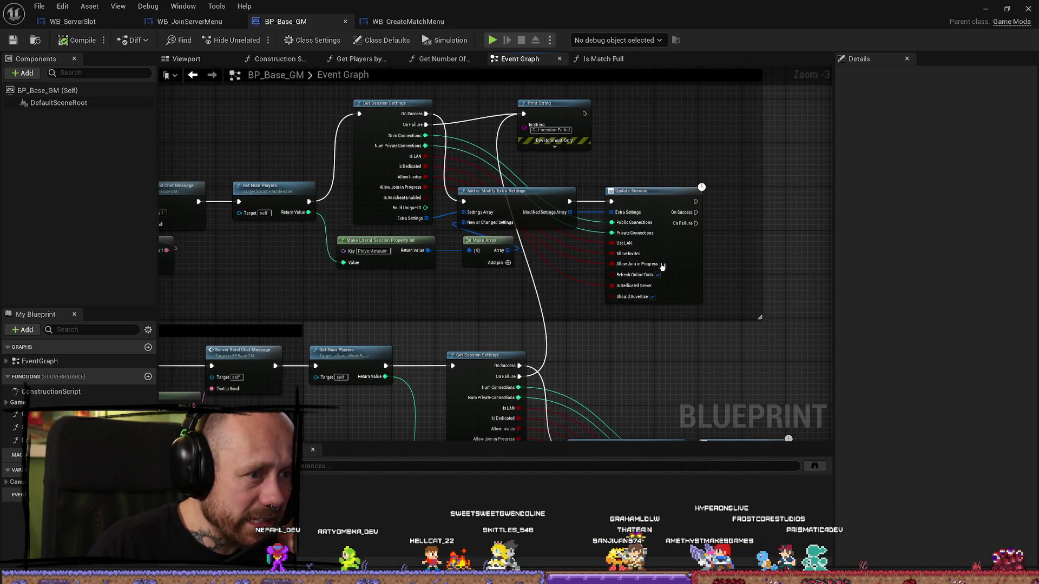
pyautogui.click(668, 192)
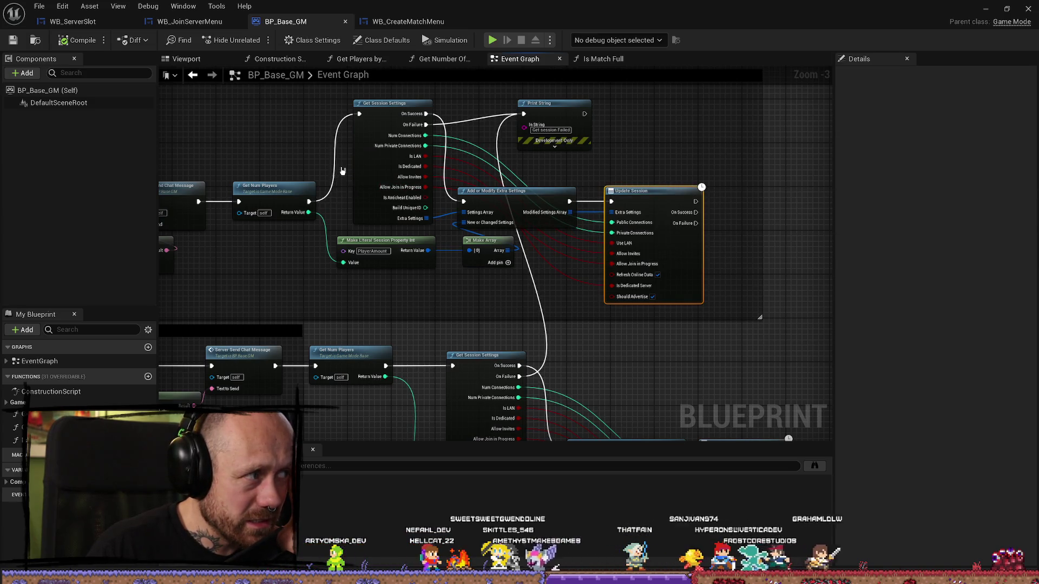
pyautogui.click(638, 146)
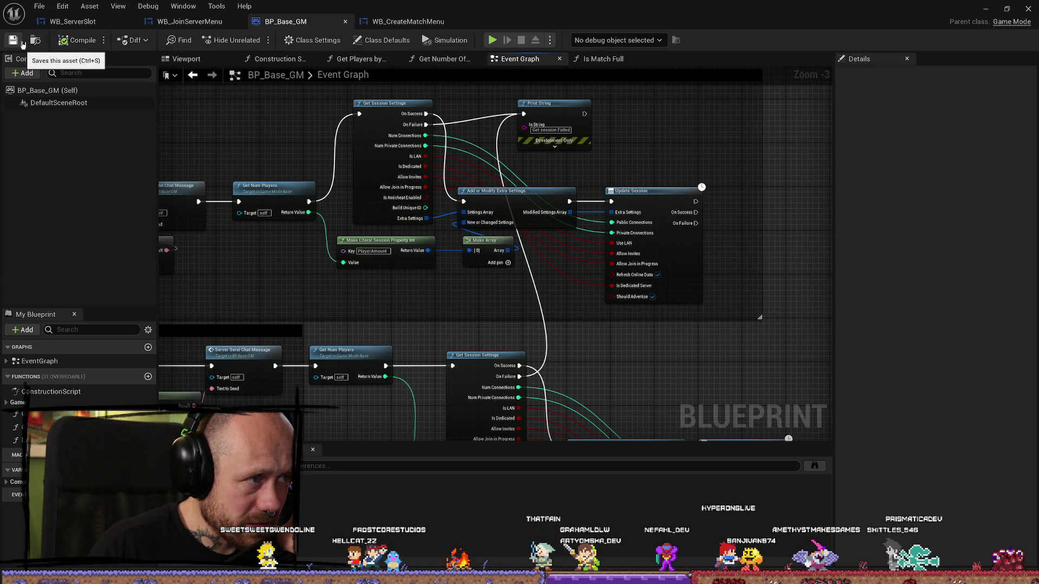
pyautogui.click(39, 6)
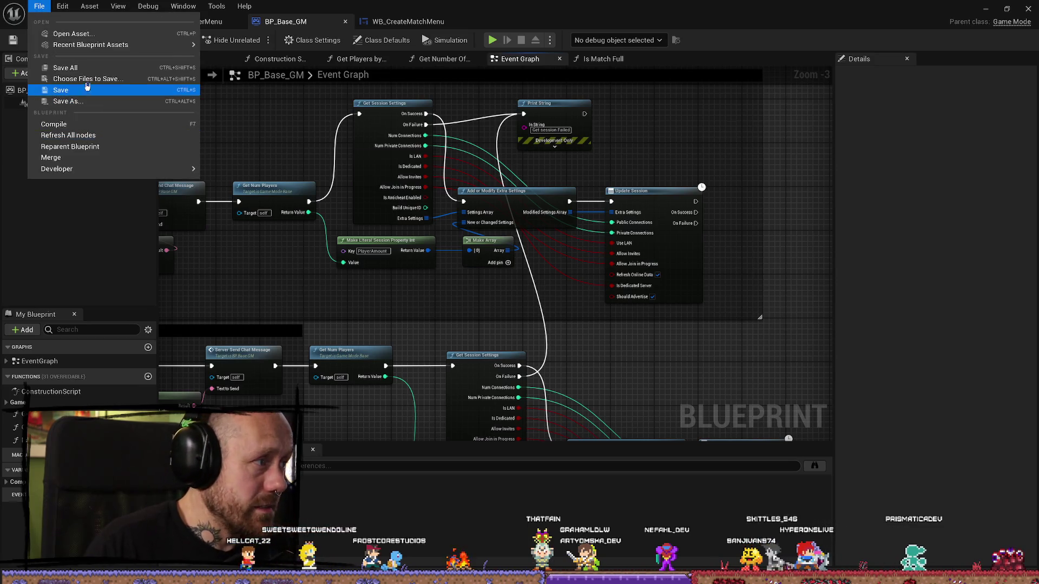
pyautogui.click(844, 47)
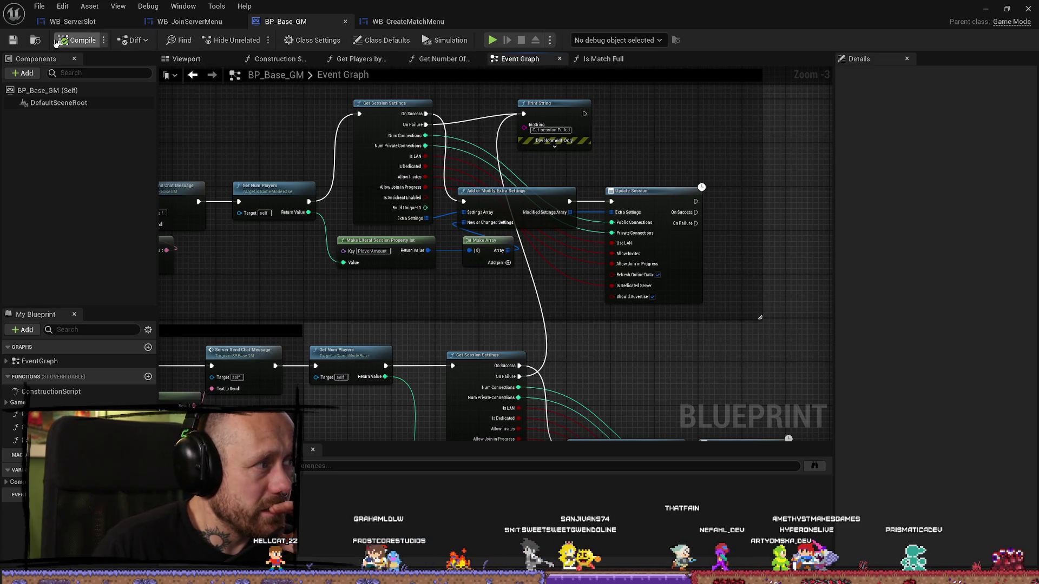
pyautogui.click(997, 8)
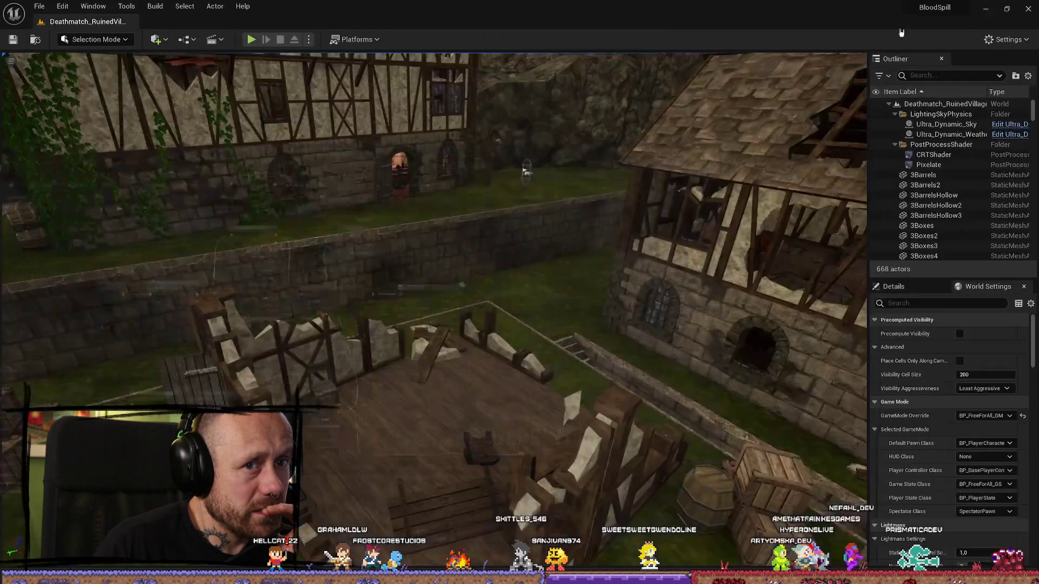
# Package the Bloodspill project for Windows, confirming the output folder
pyautogui.click(354, 39)
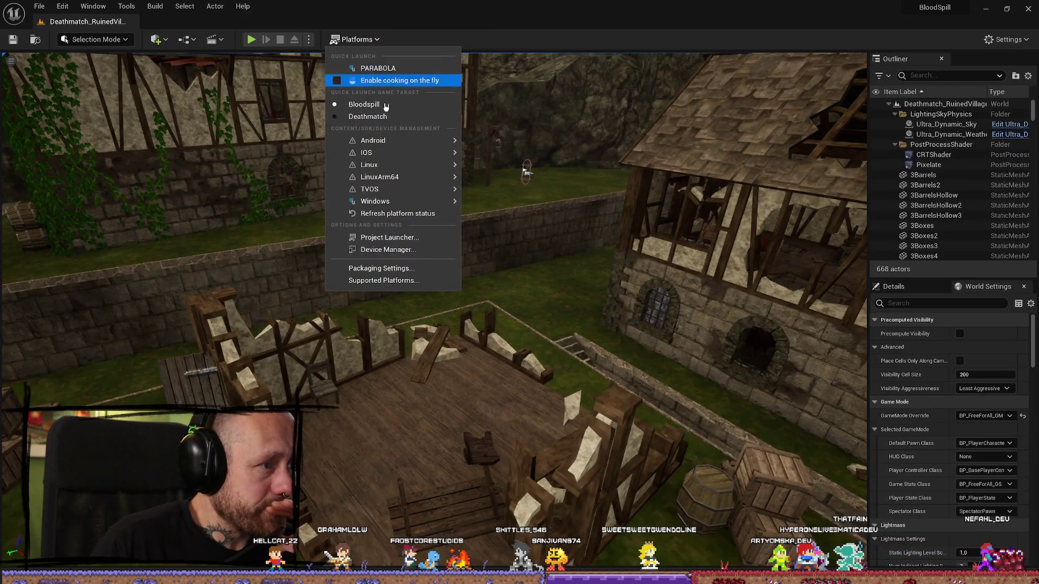
pyautogui.moveTo(379, 201)
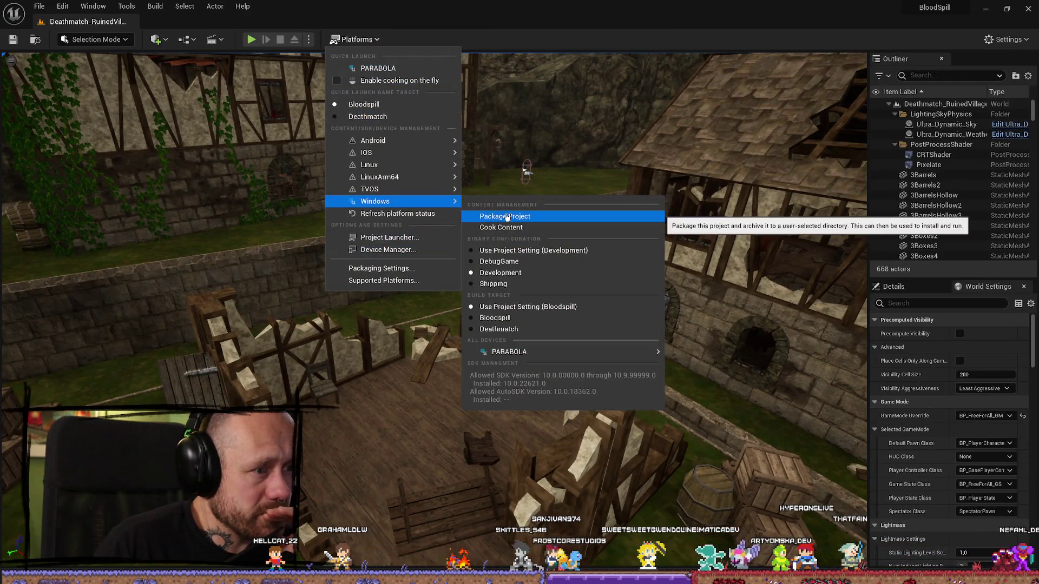
pyautogui.click(509, 216)
pyautogui.click(403, 280)
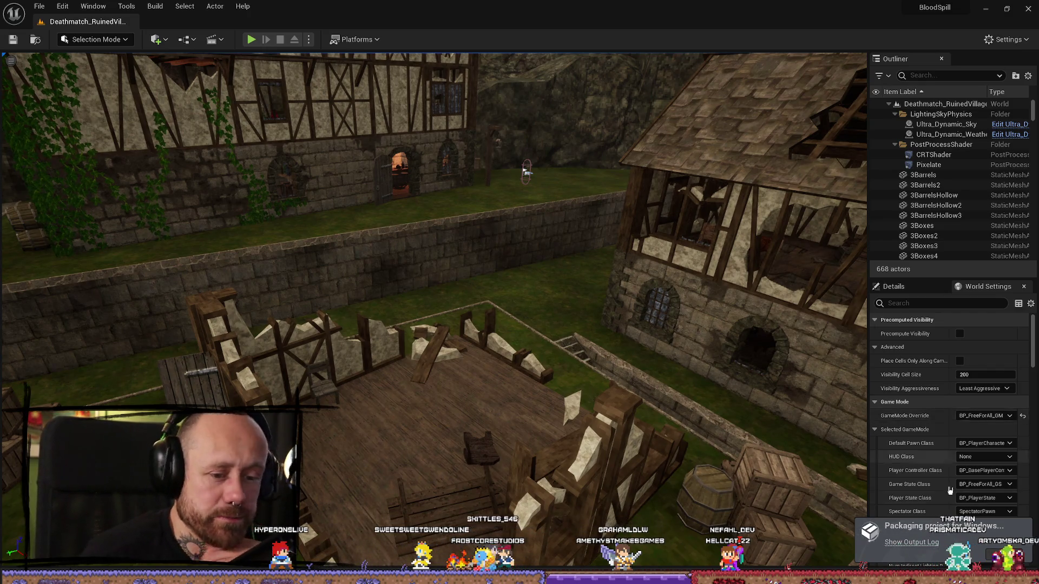
pyautogui.click(912, 543)
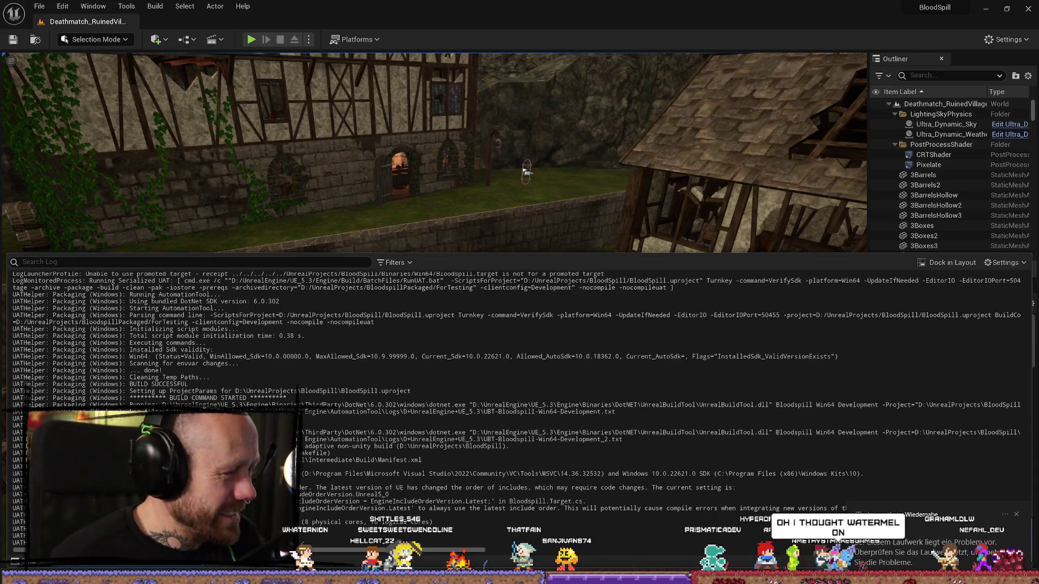
# Open Volume (G:) in File Explorer from the drive notice, skipping the drive check
pyautogui.click(920, 547)
pyautogui.click(506, 332)
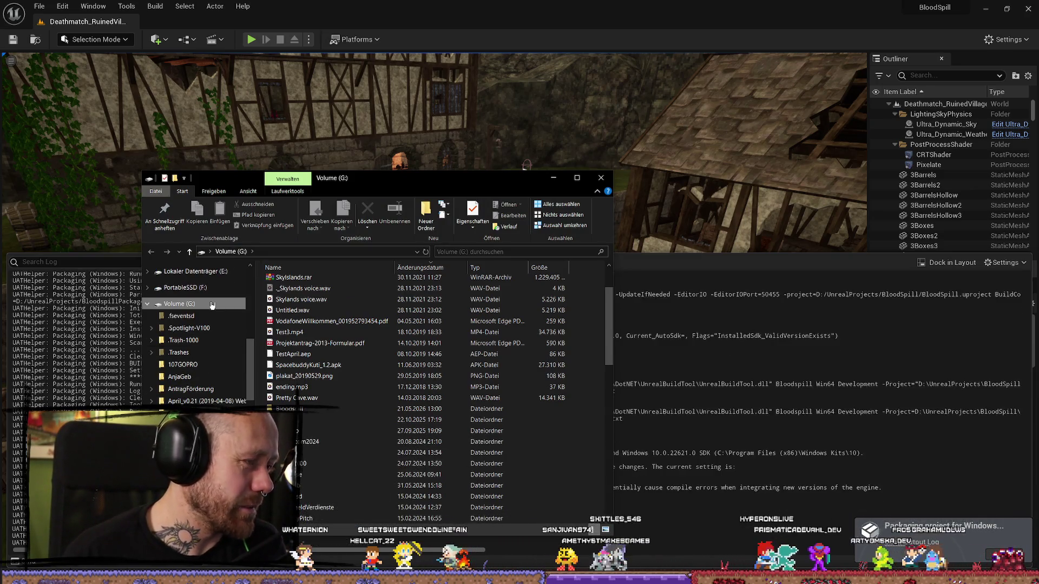
# Permanently delete the old Windows.rar archive from the Bloodspill folder on Volume (G:)
pyautogui.scroll(2, 433, 379)
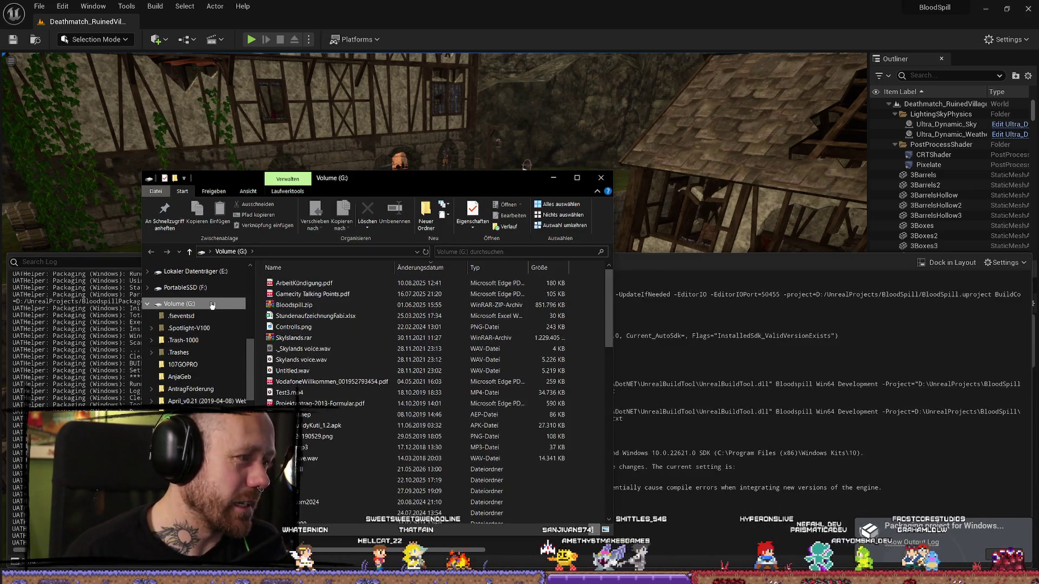
pyautogui.doubleClick(287, 469)
pyautogui.click(320, 285)
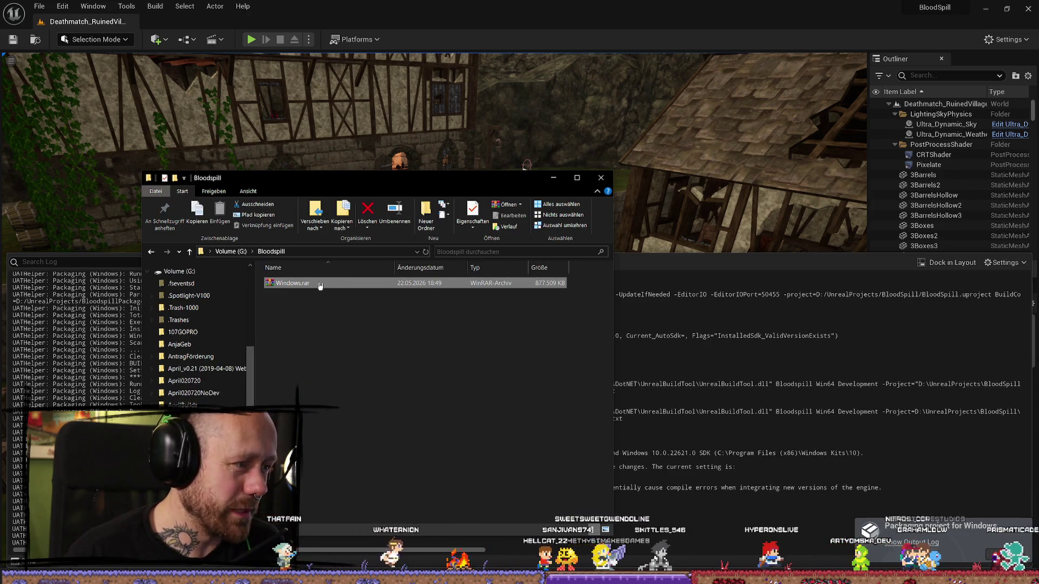
pyautogui.press('Delete')
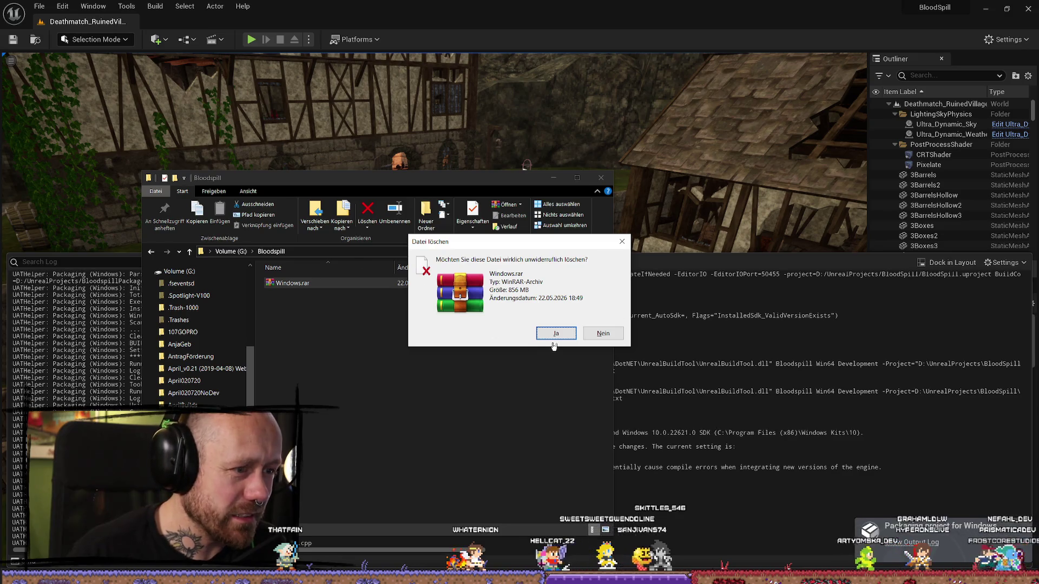
pyautogui.click(554, 333)
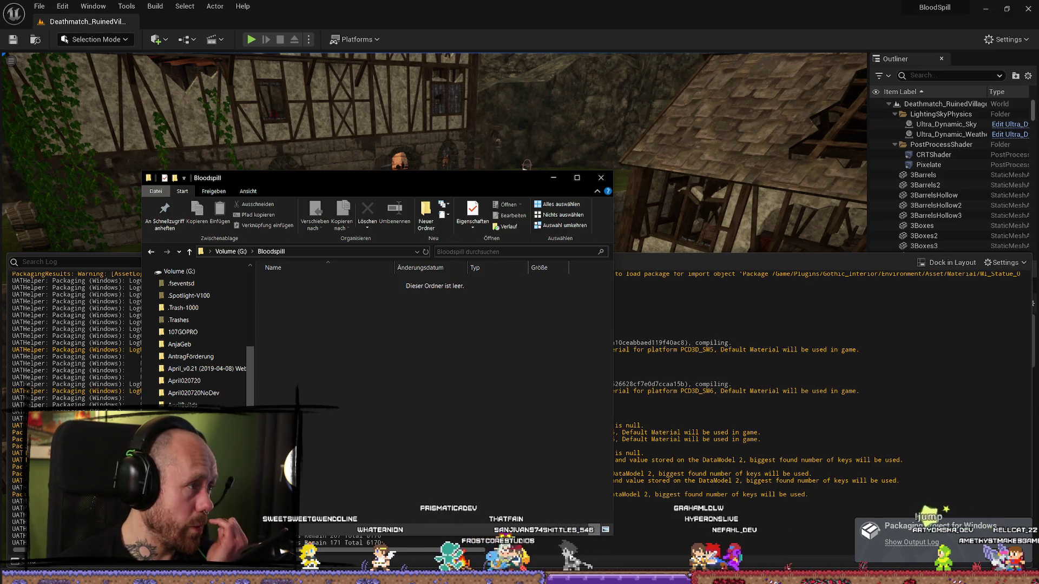
pyautogui.hotkey('alt', 'Tab')
pyautogui.scroll(-4, 637, 264)
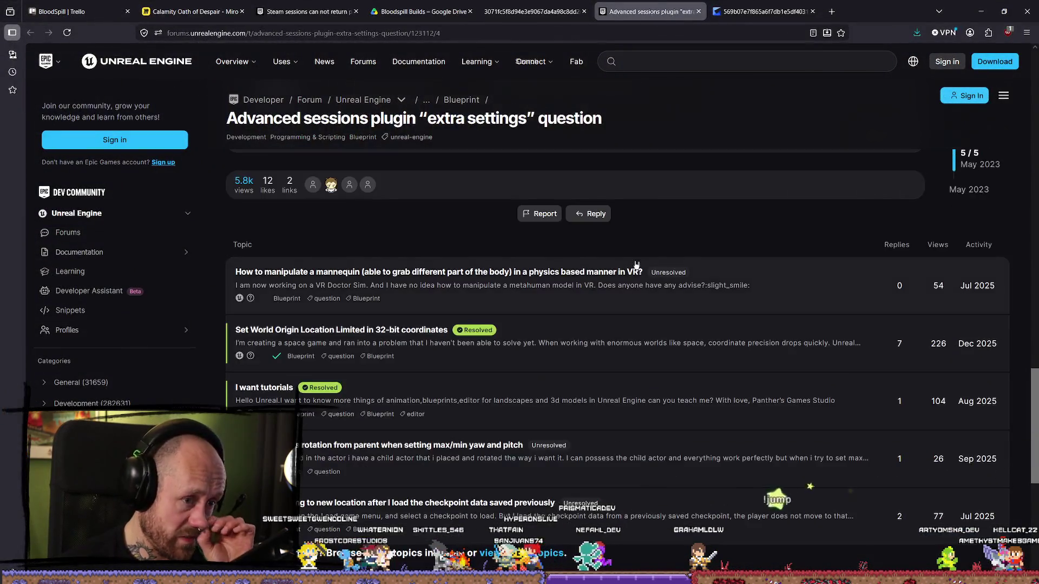
pyautogui.scroll(6, 681, 277)
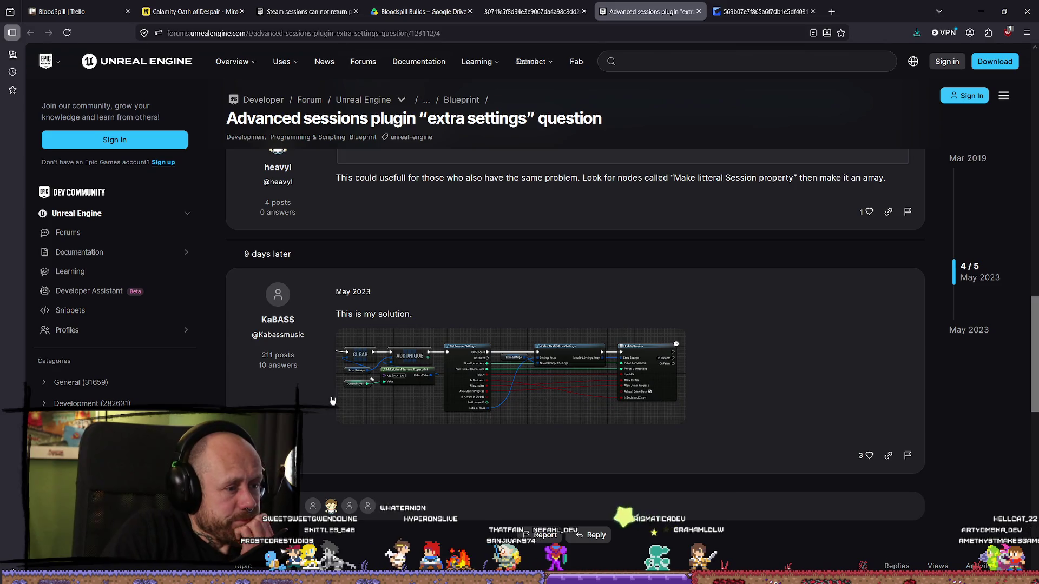
pyautogui.click(401, 357)
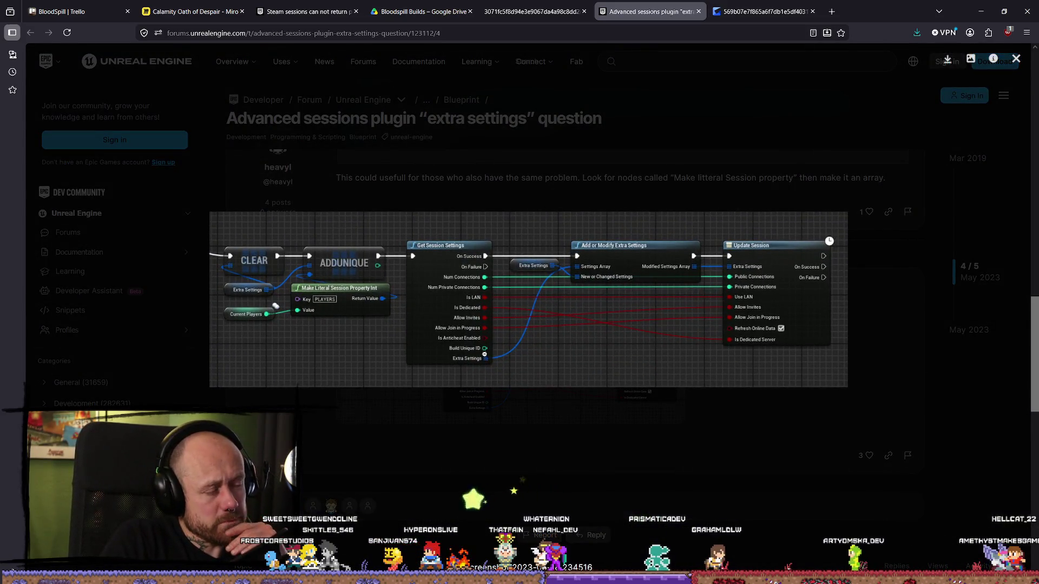
pyautogui.click(484, 354)
pyautogui.click(441, 372)
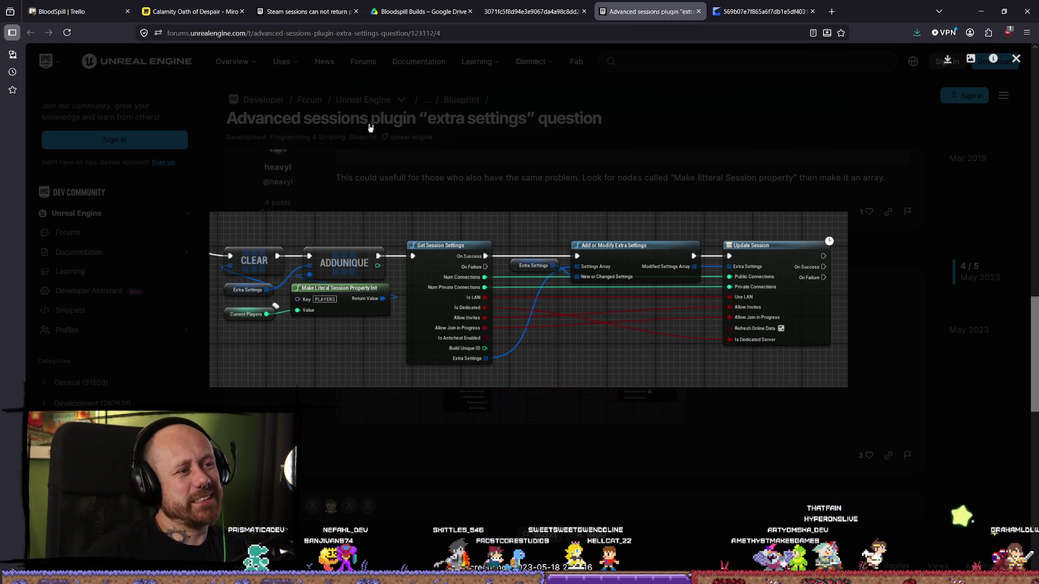
pyautogui.click(656, 120)
pyautogui.scroll(10, 553, 198)
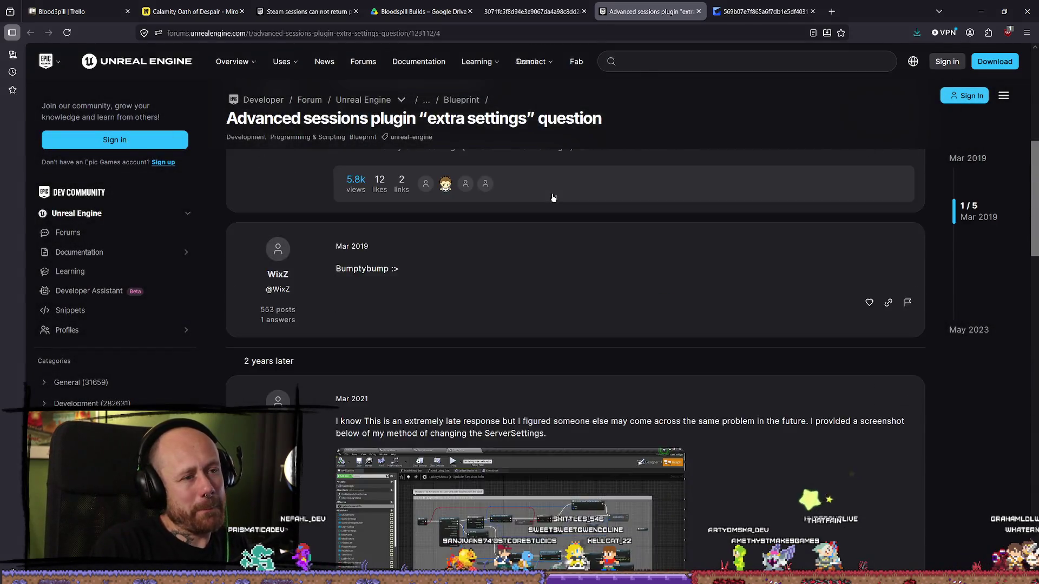
pyautogui.scroll(6, 553, 198)
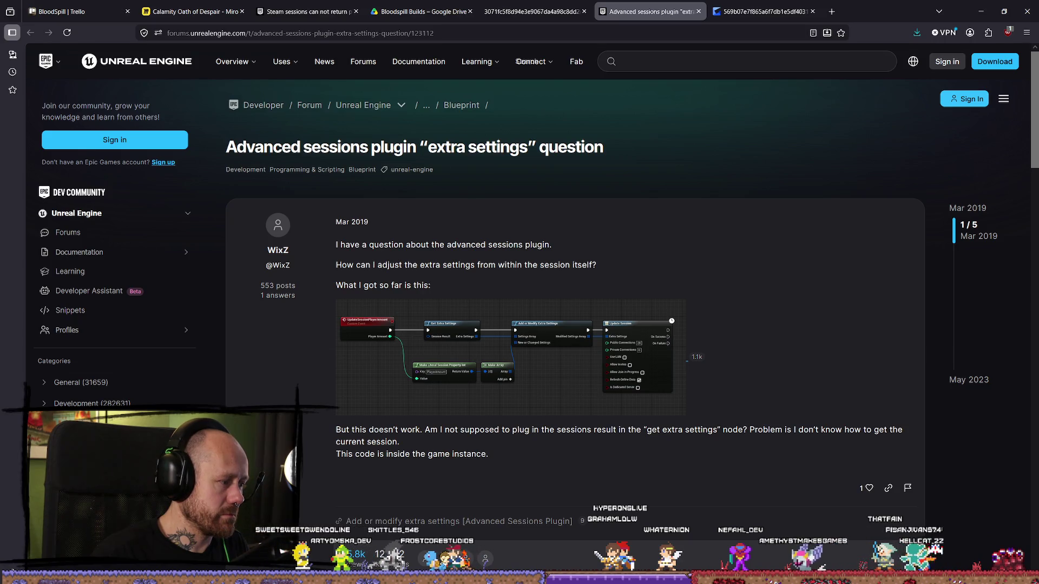
pyautogui.hotkey('alt', 'Tab')
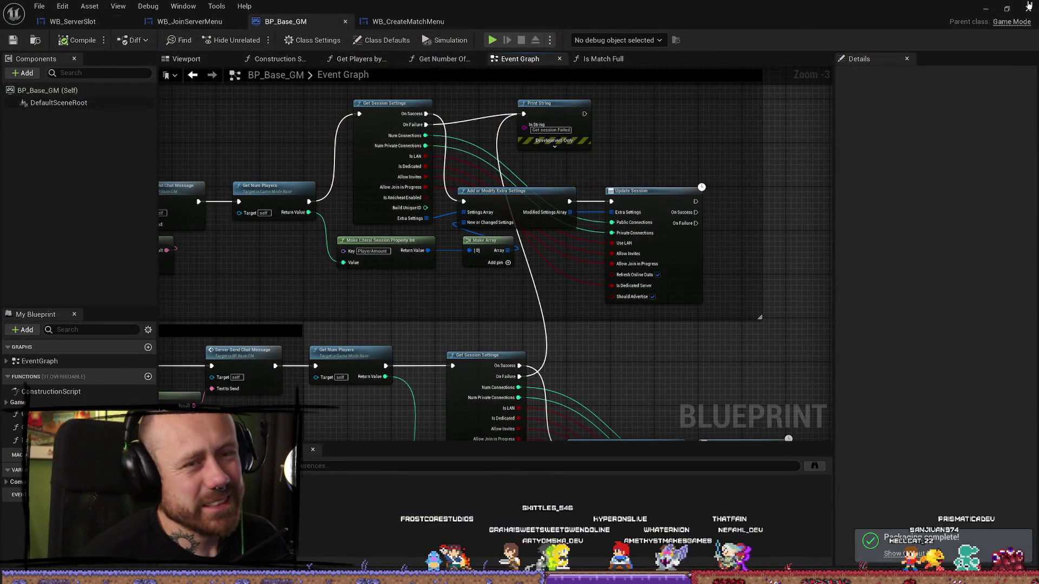
# Go to UnrealProjects > BloodspillPackaged > ForTesting and select the new Windows build folder
pyautogui.hotkey('alt', 'Tab')
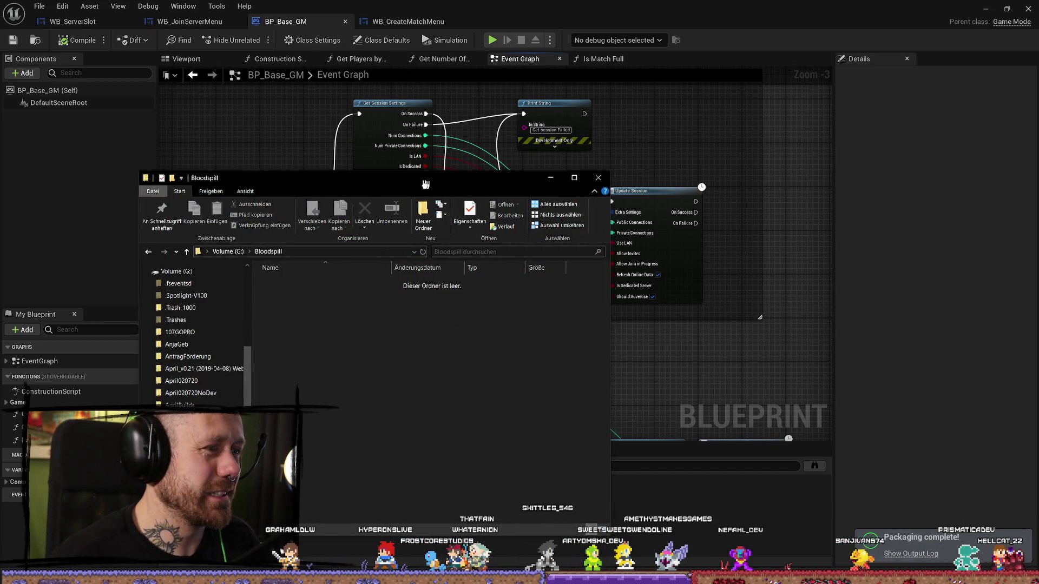
pyautogui.hotkey('alt', 'Tab')
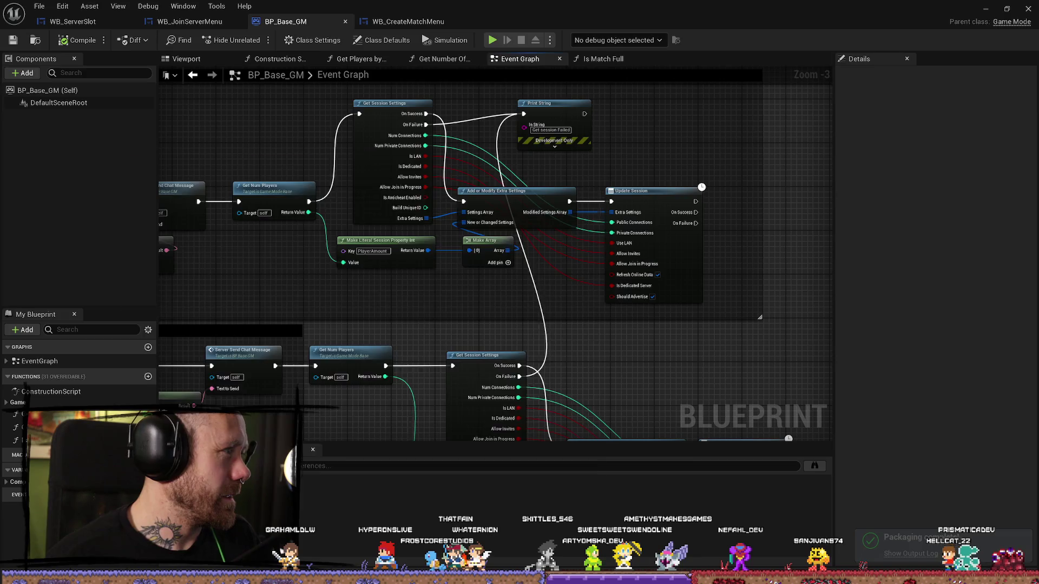
pyautogui.hotkey('alt', 'Tab')
pyautogui.doubleClick(372, 303)
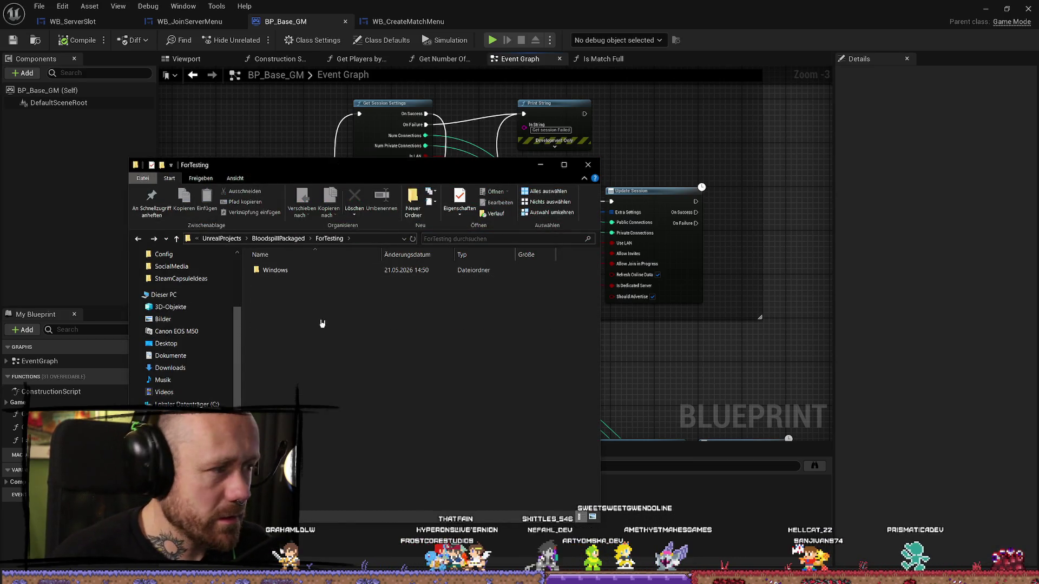
pyautogui.rightClick(322, 270)
pyautogui.click(346, 277)
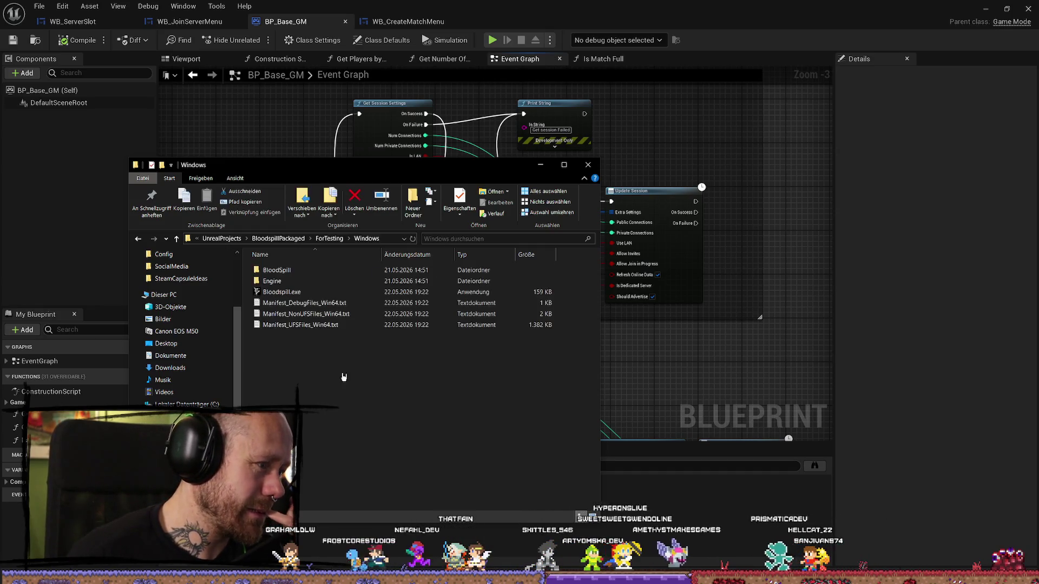
pyautogui.press('F5')
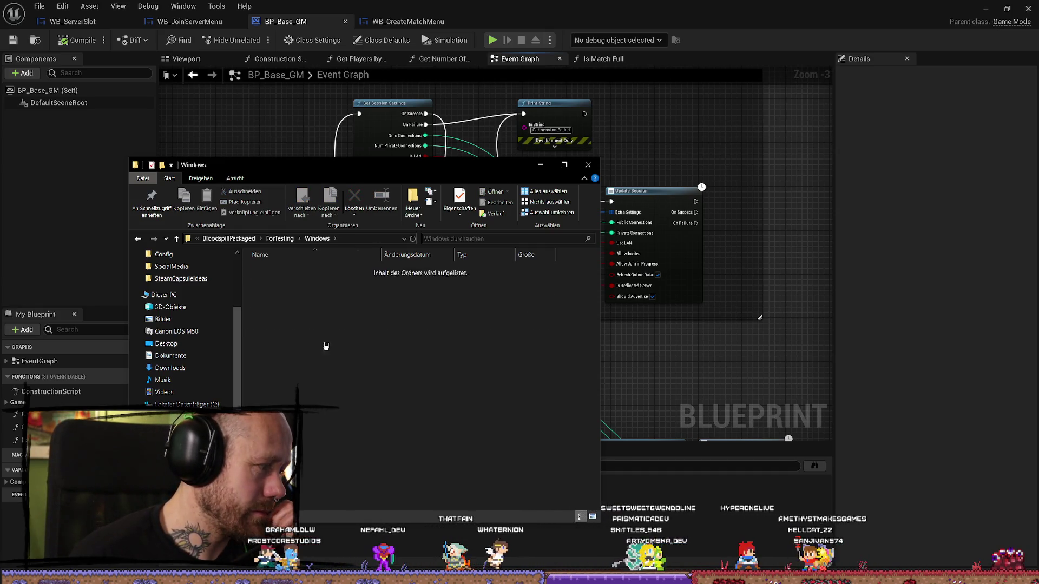
pyautogui.press('BackSpace')
pyautogui.rightClick(284, 270)
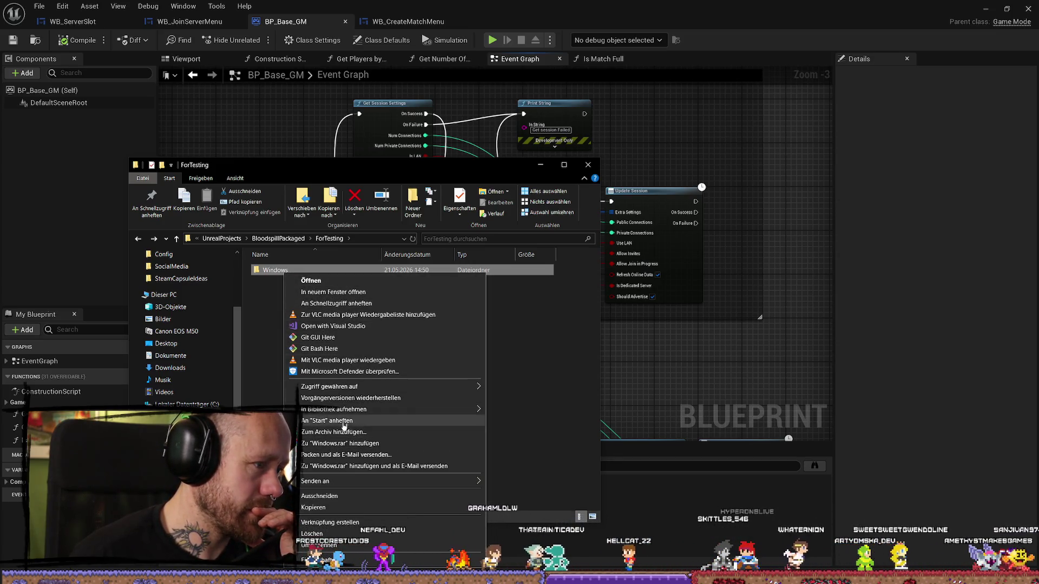
# Archive the Windows build folder as Windows.rar with WinRAR and select the new archive
pyautogui.click(343, 432)
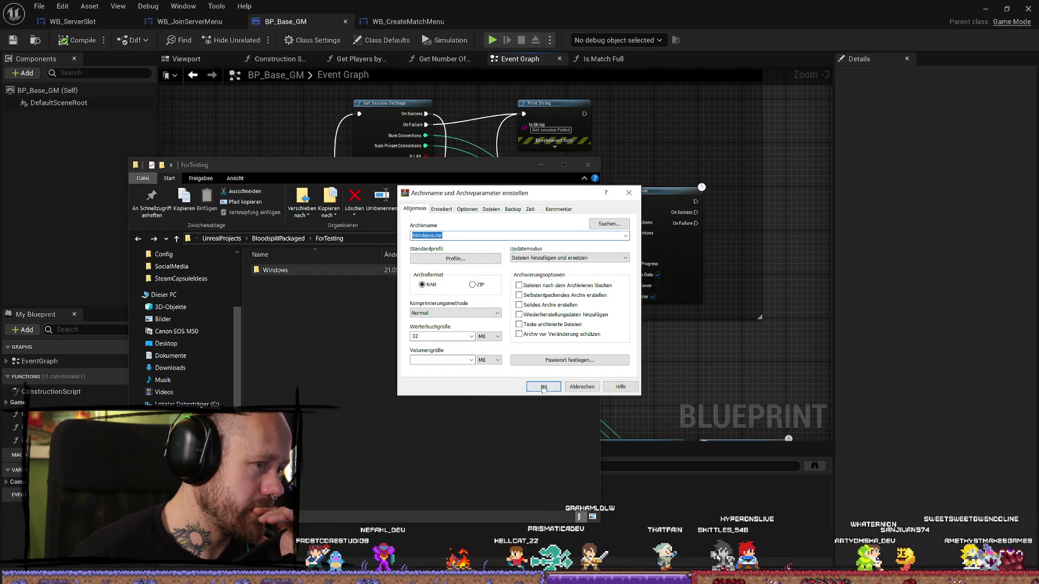
pyautogui.click(543, 388)
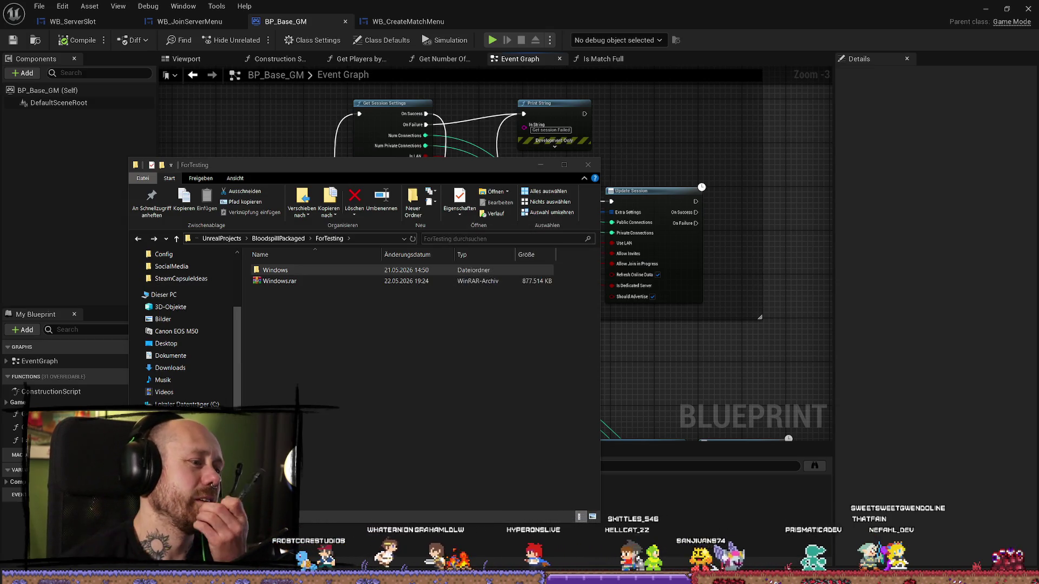
pyautogui.click(361, 427)
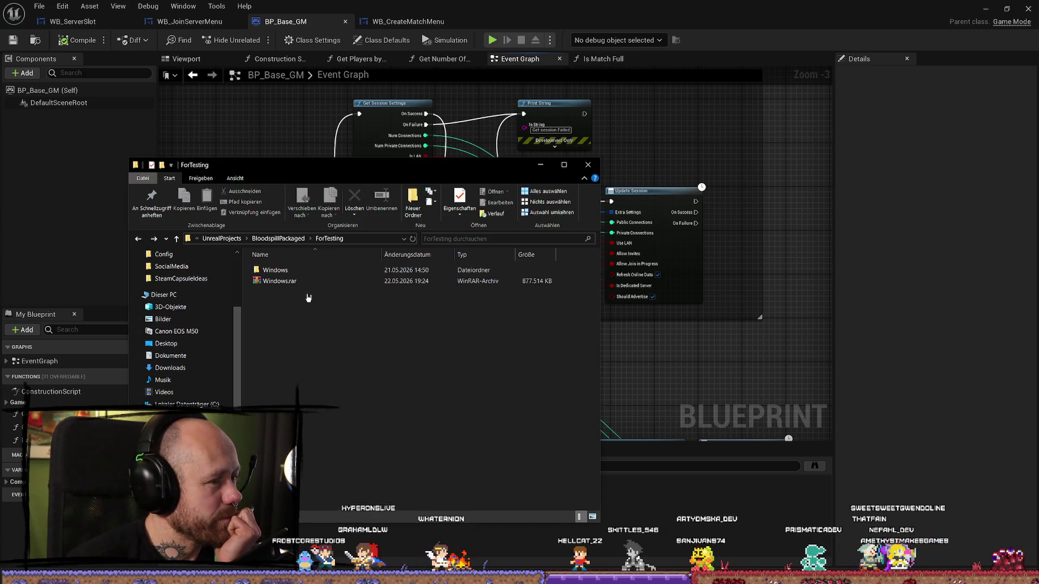
# Copy Windows.rar into the Bloodspill folder and open it in WinRAR to check its contents
pyautogui.click(279, 281)
pyautogui.moveTo(280, 281); pyautogui.dragTo(0, 259)
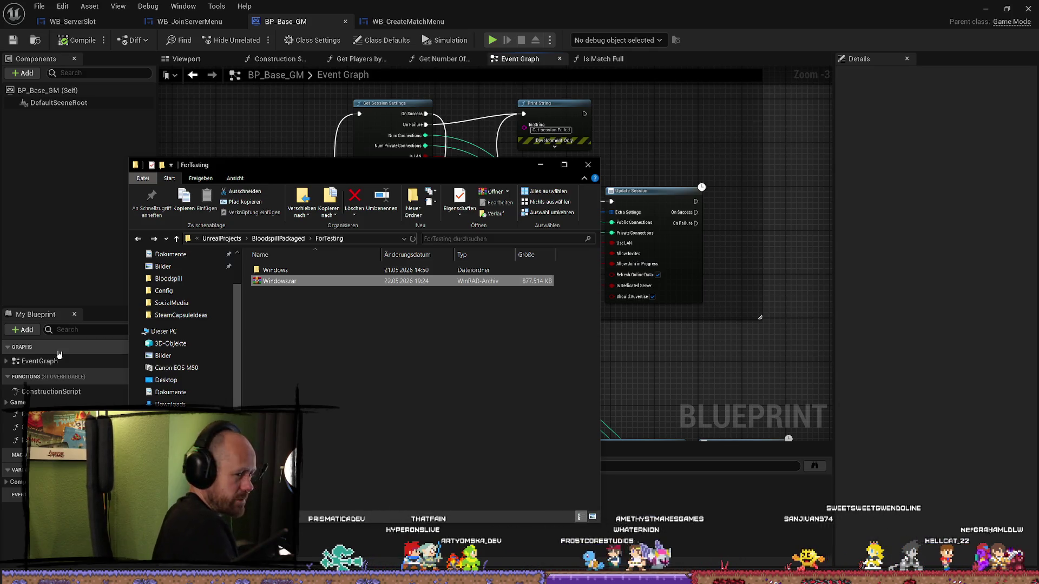
pyautogui.doubleClick(299, 278)
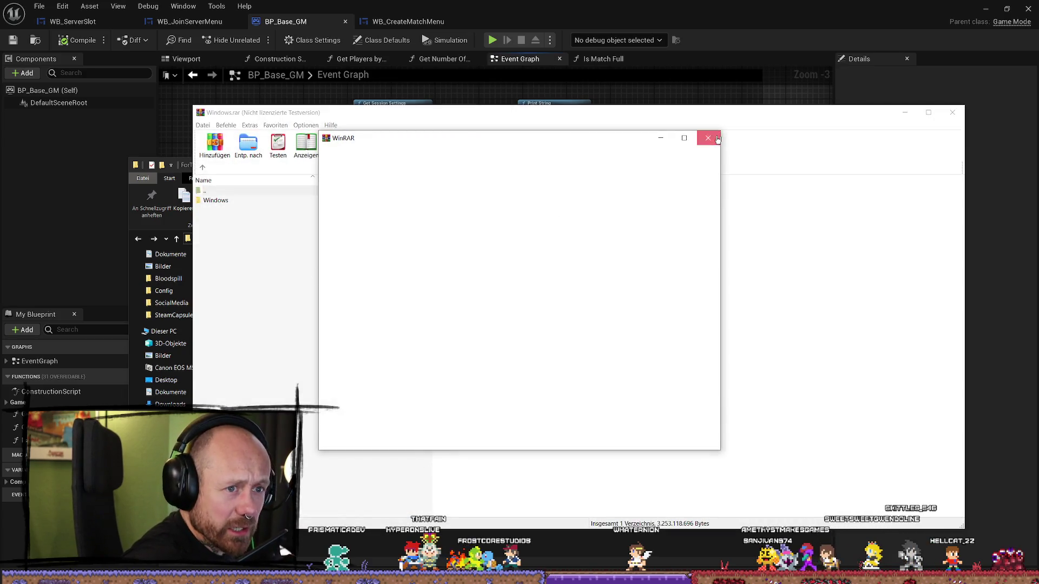
# Close WinRAR and launch Bloodspill.exe from the Windows build folder
pyautogui.click(717, 138)
pyautogui.click(952, 112)
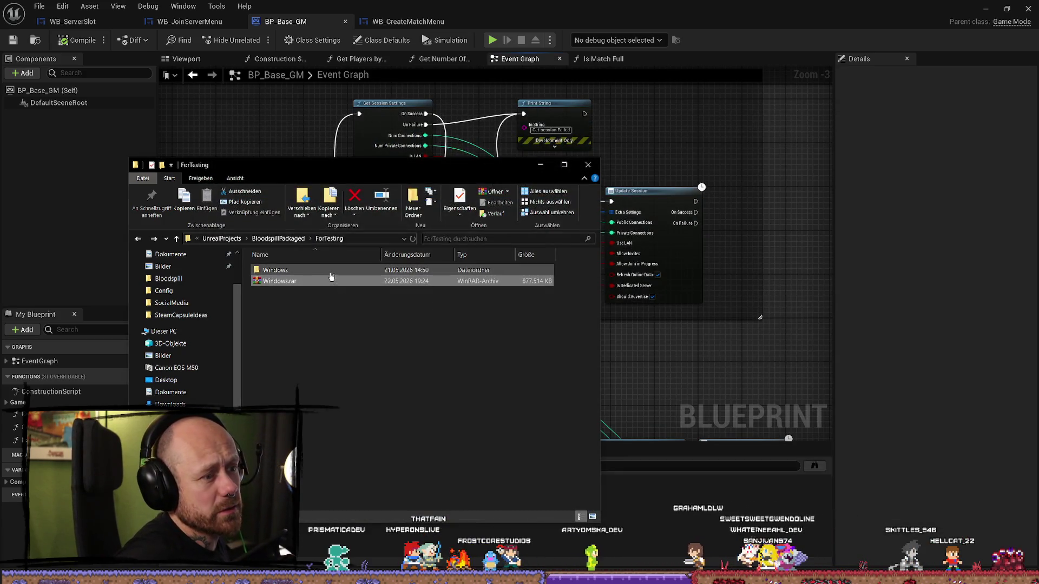
pyautogui.doubleClick(279, 270)
pyautogui.doubleClick(308, 292)
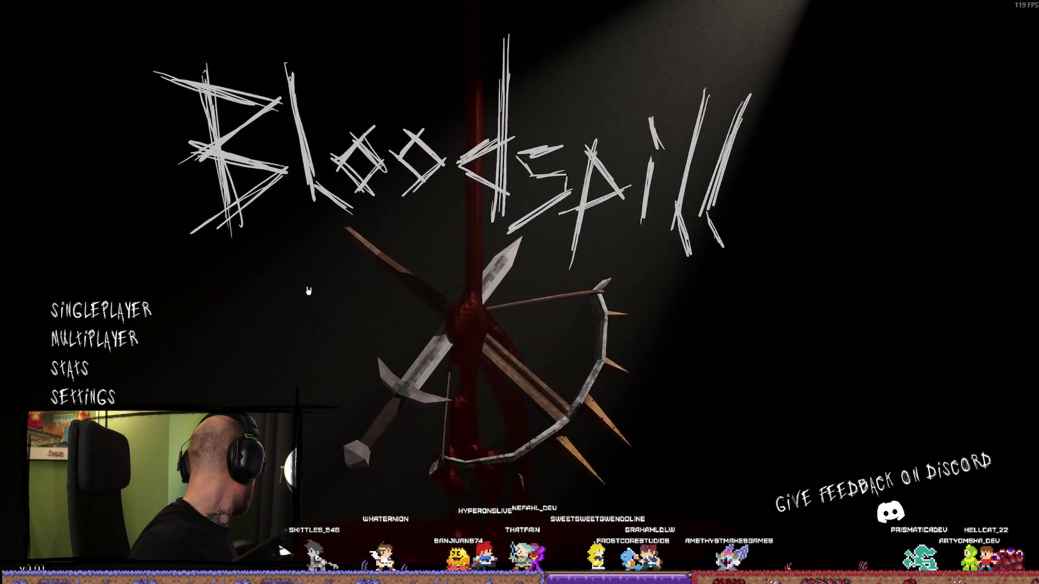
# Join the Leichensektion server through Multiplayer > Join Game
pyautogui.click(95, 339)
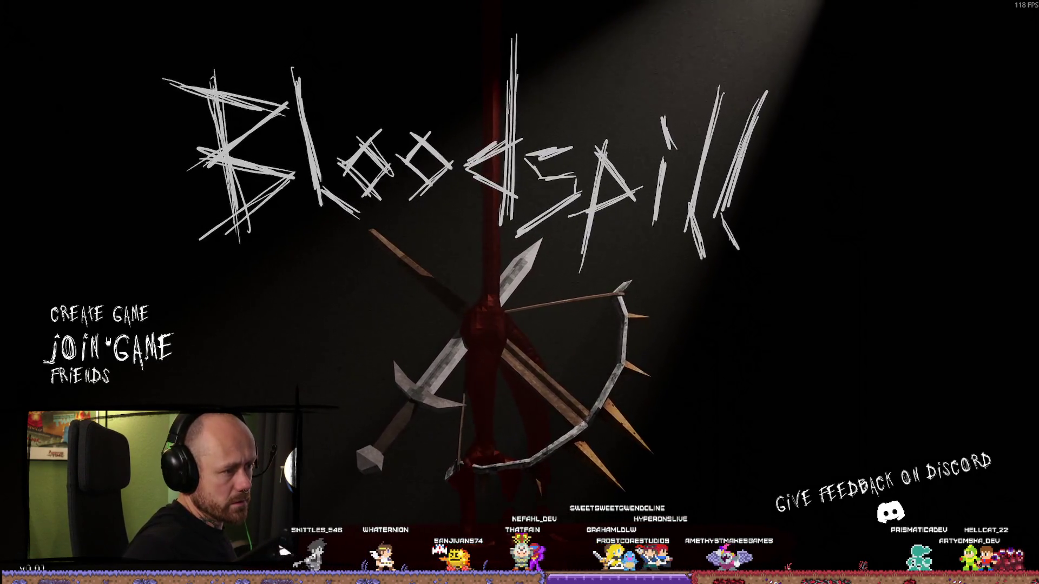
pyautogui.click(99, 314)
pyautogui.press('Escape')
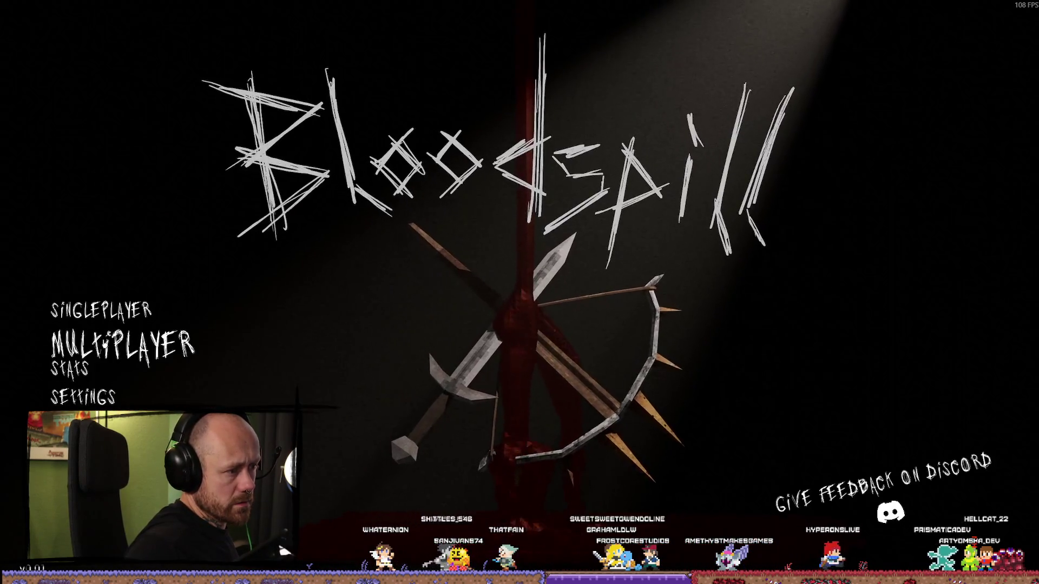
pyautogui.click(122, 344)
pyautogui.click(92, 337)
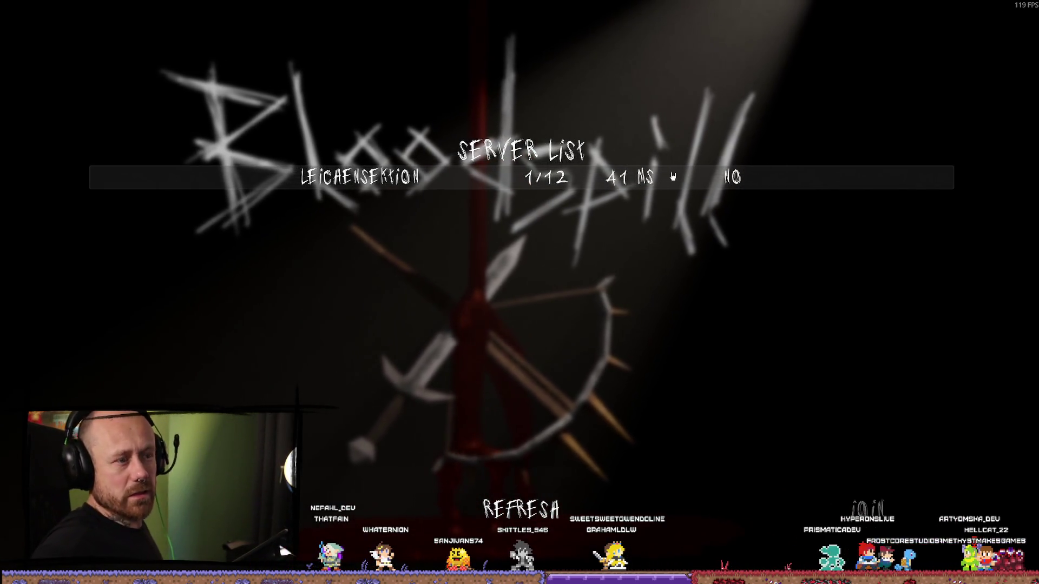
pyautogui.click(658, 181)
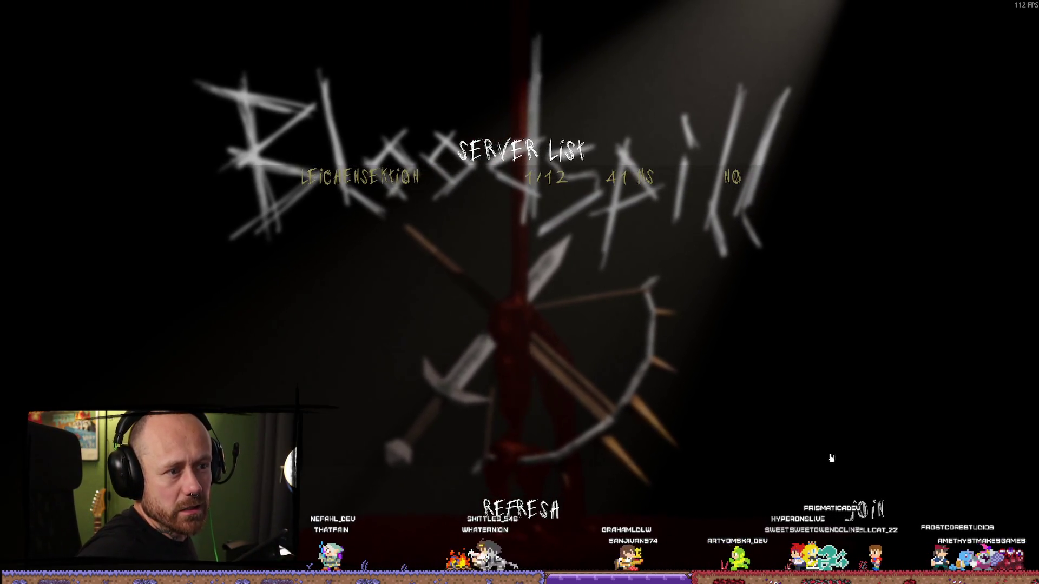
pyautogui.click(869, 517)
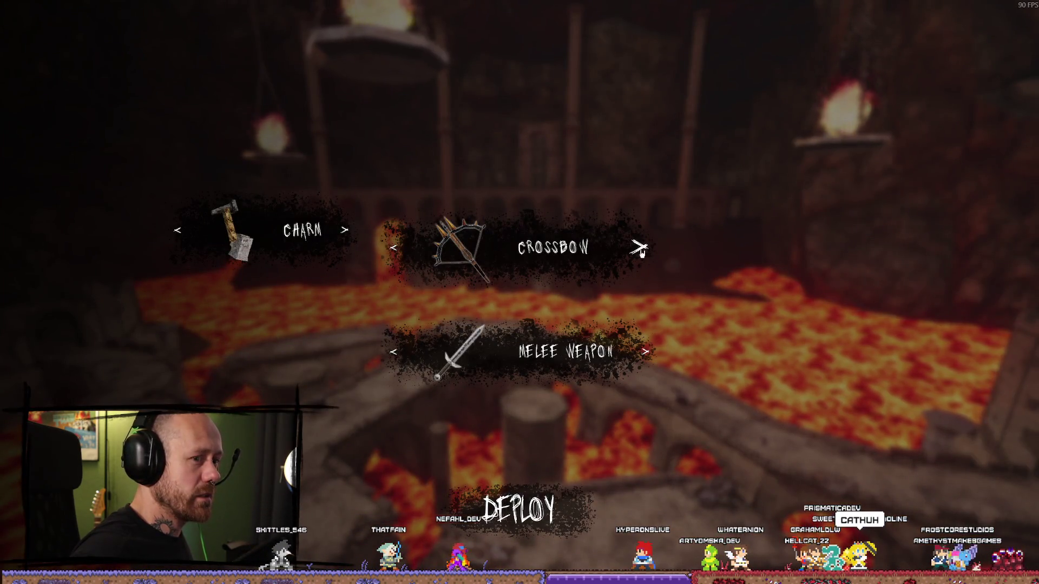
# Deploy with the crossbow, shoot an opponent, and pause the game
pyautogui.press('space')
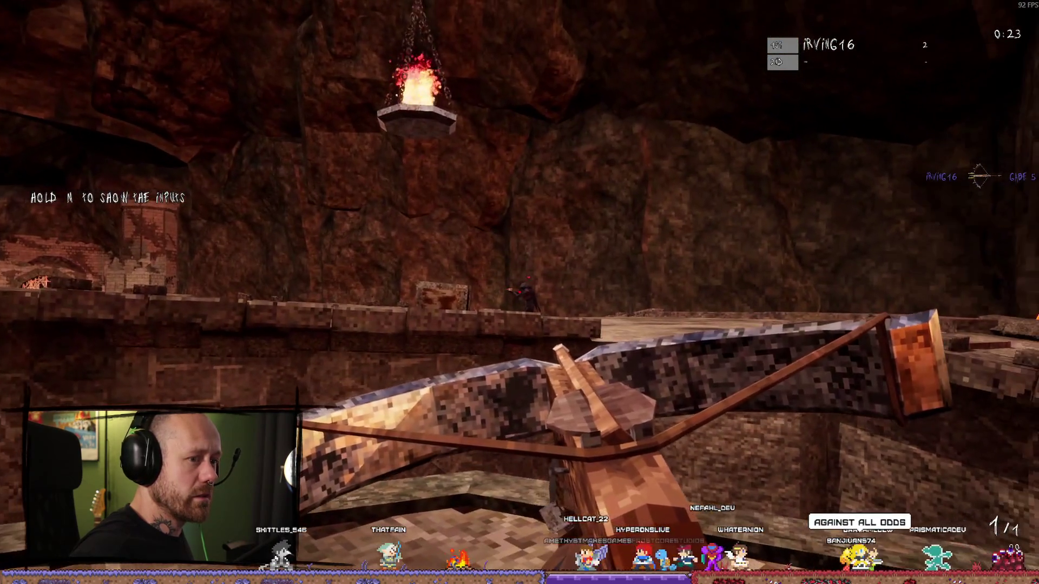
pyautogui.click(520, 292)
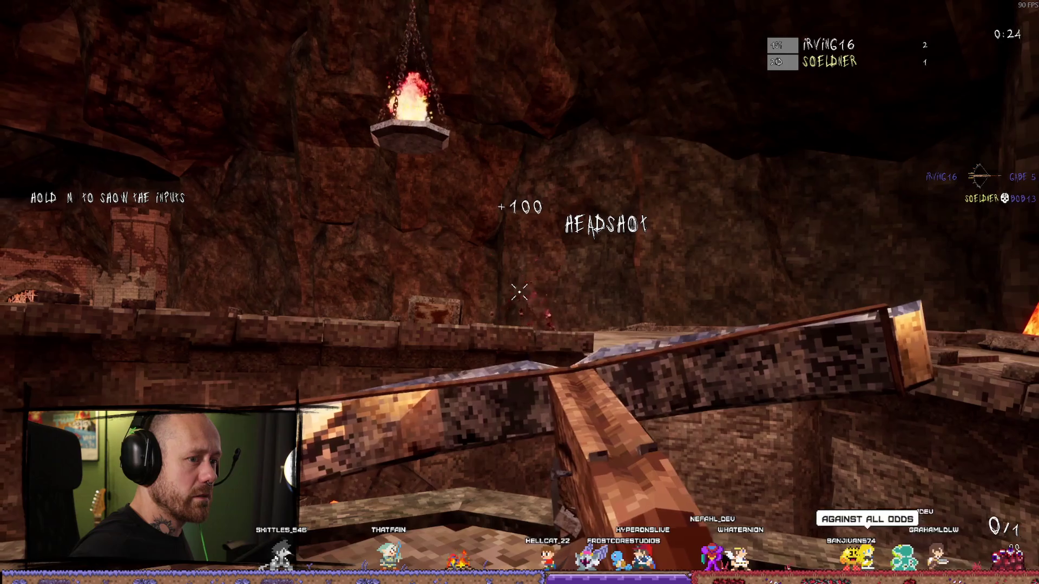
pyautogui.press('Escape')
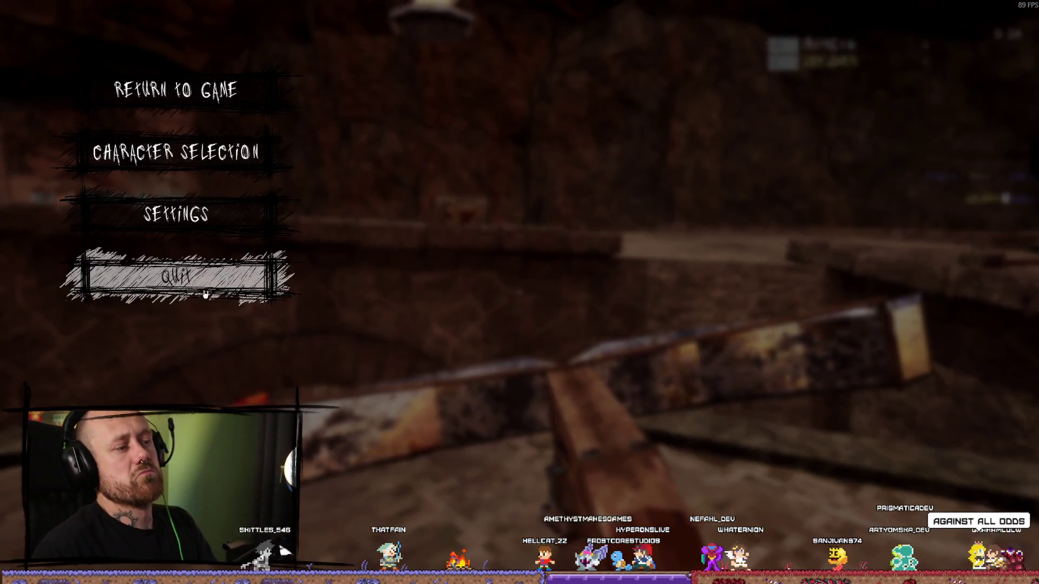
# Leave the current match and rejoin the Leichensektion server
pyautogui.click(176, 275)
pyautogui.click(456, 358)
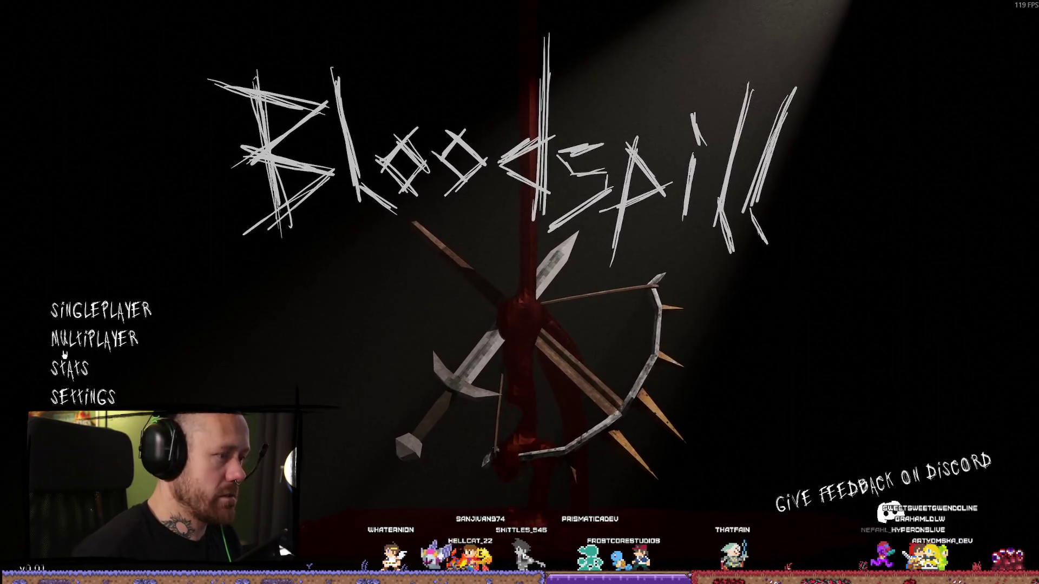
pyautogui.click(75, 341)
pyautogui.click(199, 343)
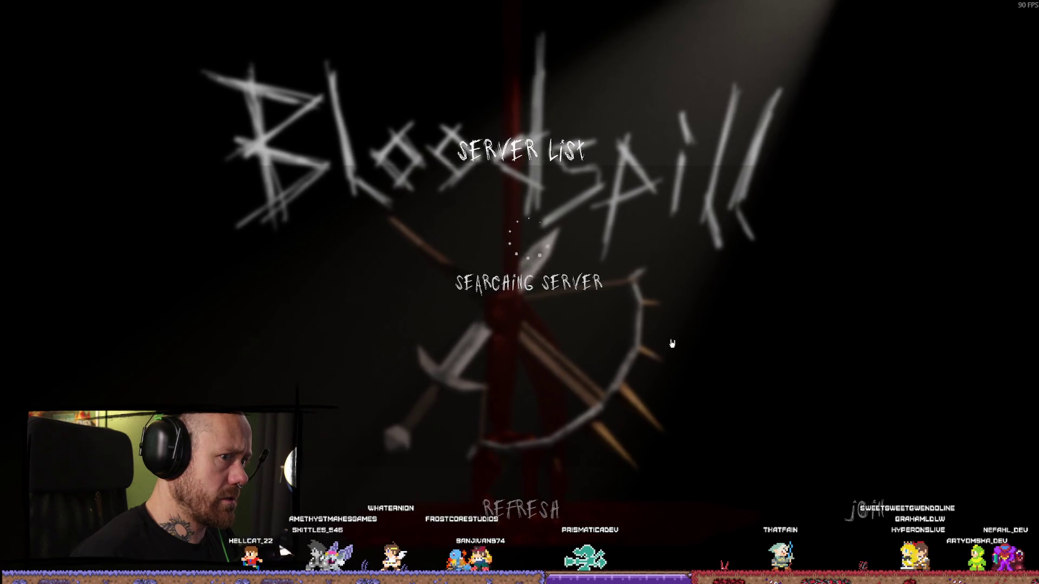
pyautogui.click(395, 178)
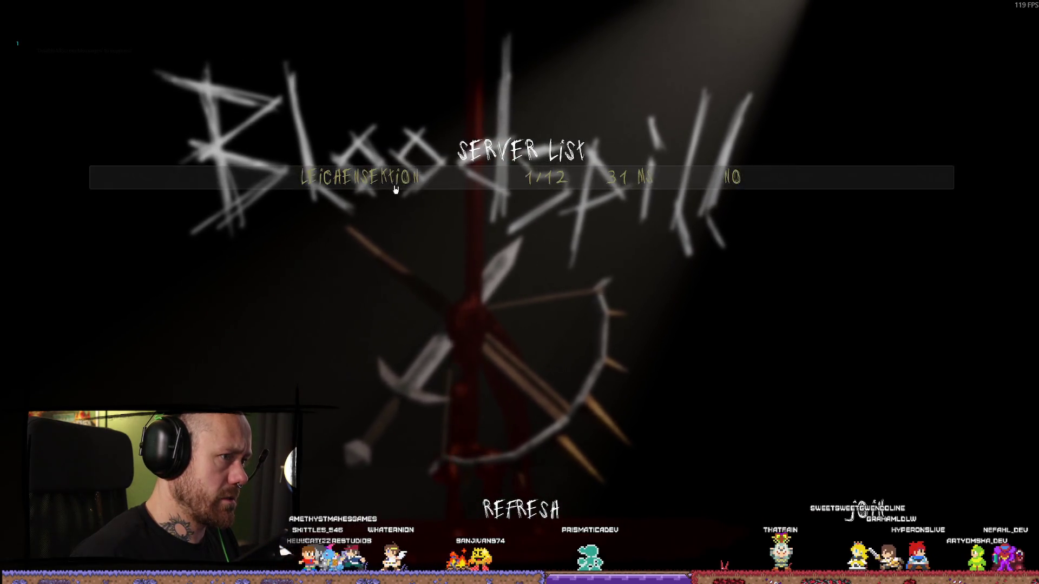
pyautogui.click(866, 508)
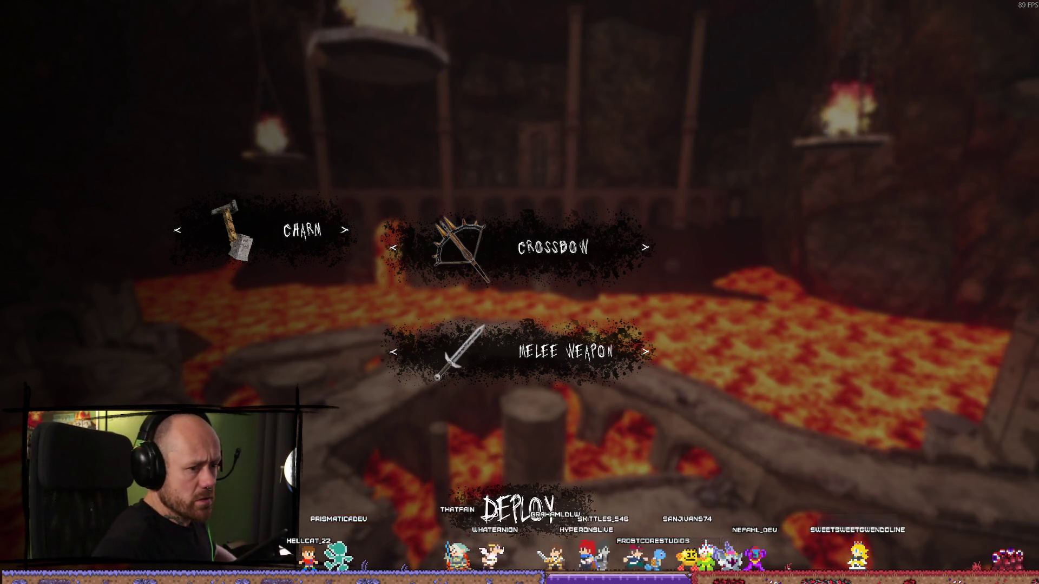
# Quit the match from the pause menu, confirming Leave Match with YES
pyautogui.press('Escape')
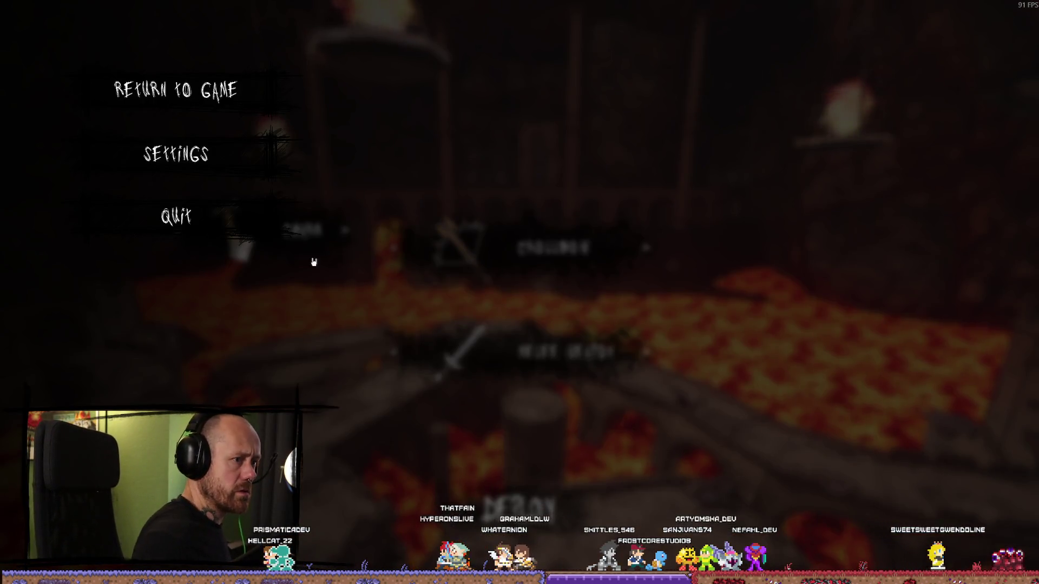
pyautogui.click(157, 220)
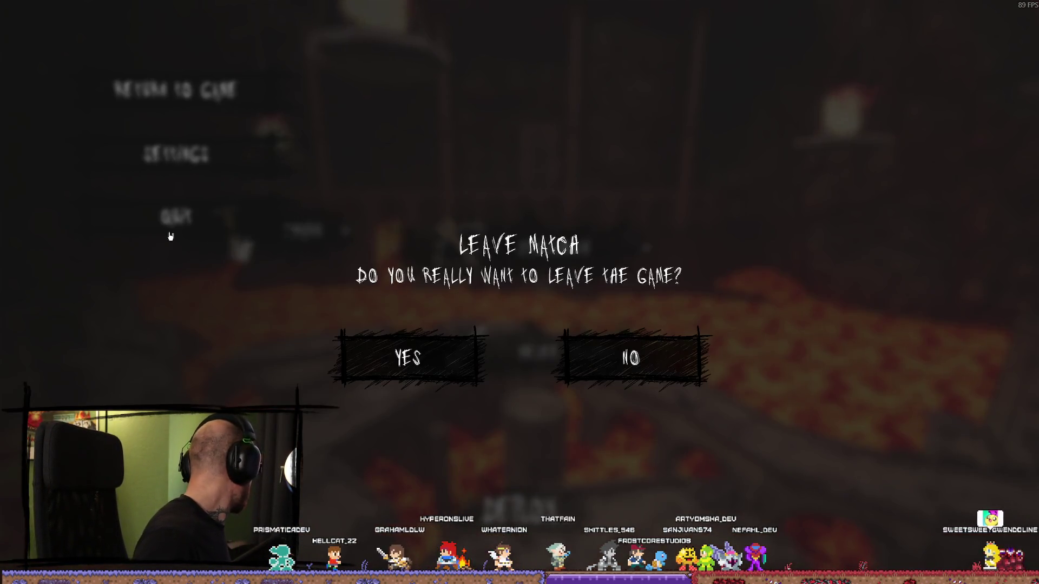
pyautogui.click(421, 358)
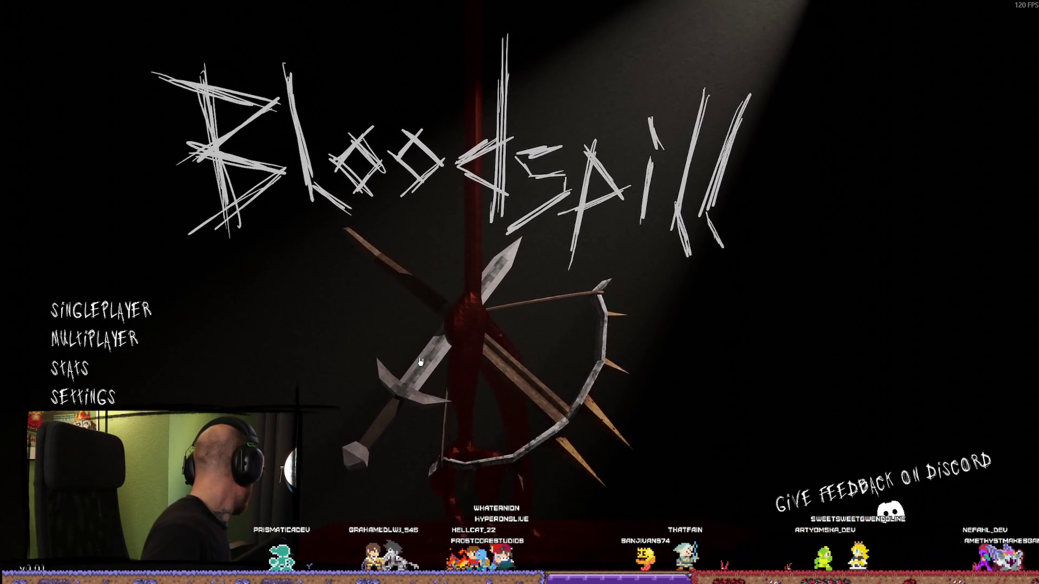
# Join the only server listed under Multiplayer > Join Game
pyautogui.click(95, 339)
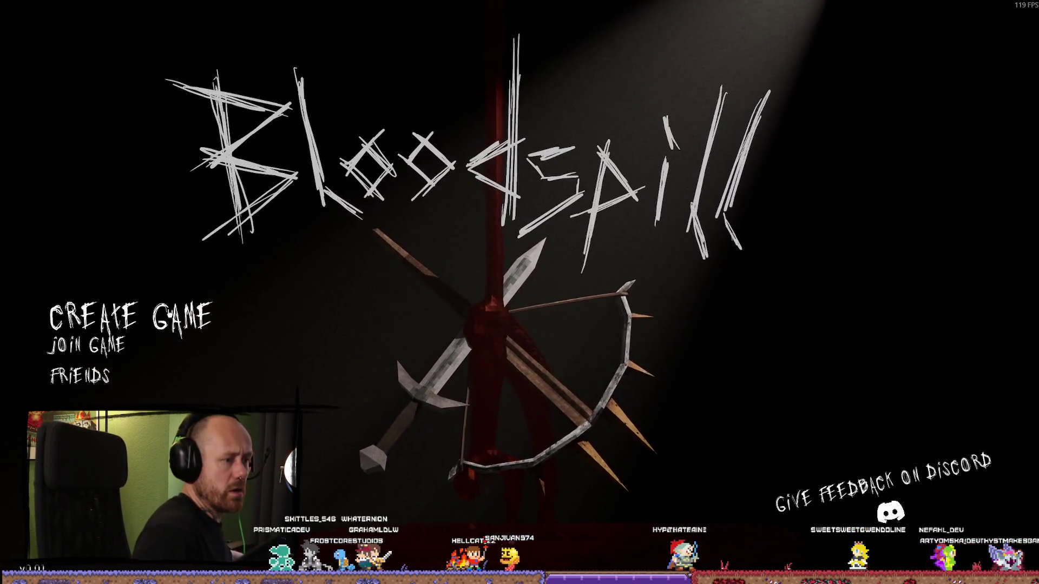
pyautogui.click(86, 345)
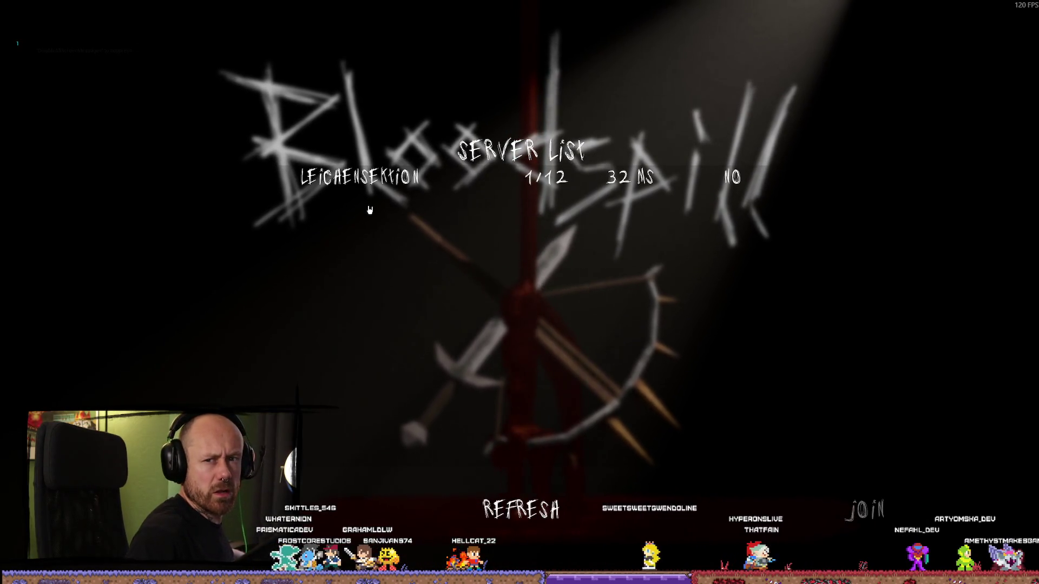
pyautogui.click(371, 177)
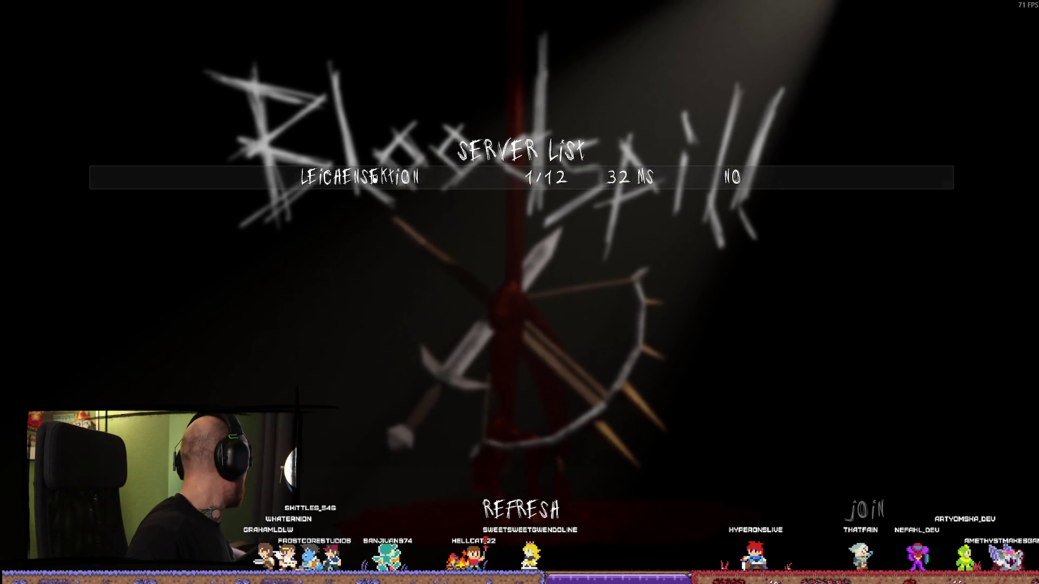
pyautogui.click(864, 510)
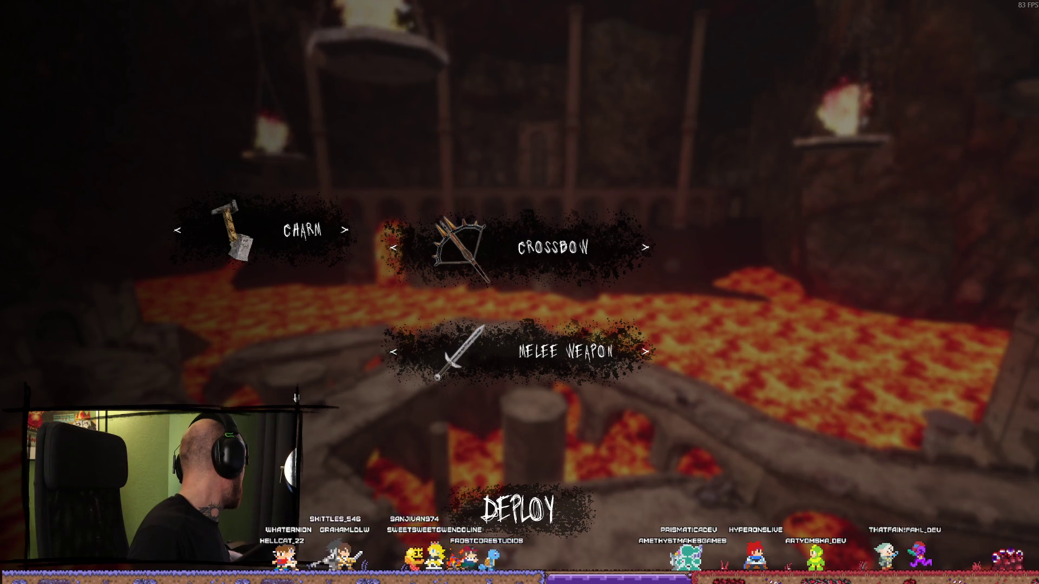
# Deploy into the arena, walk forward, then close the game with Alt+F4
pyautogui.click(518, 509)
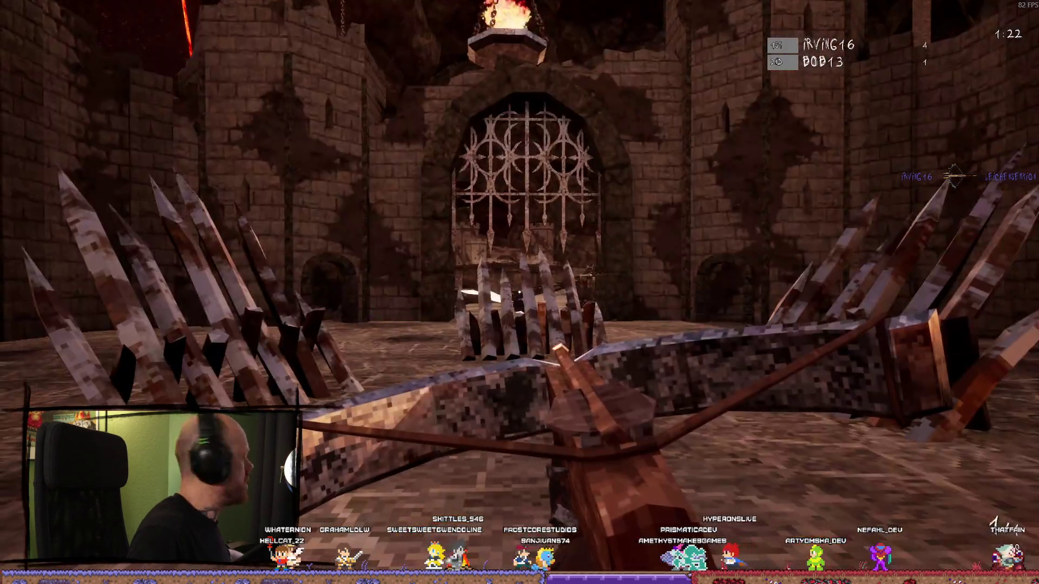
pyautogui.press('w')
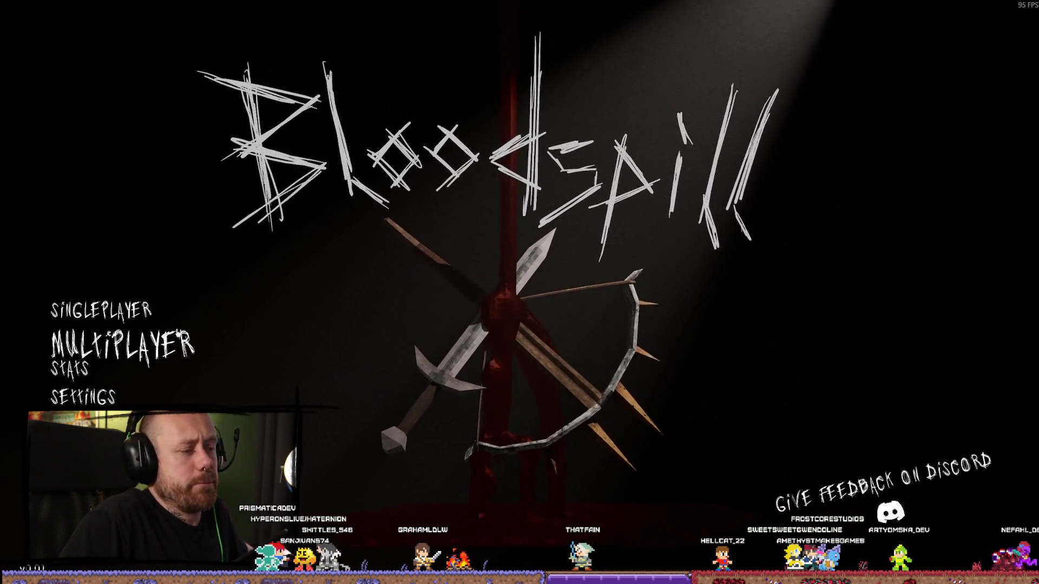
pyautogui.hotkey('alt', 'F4')
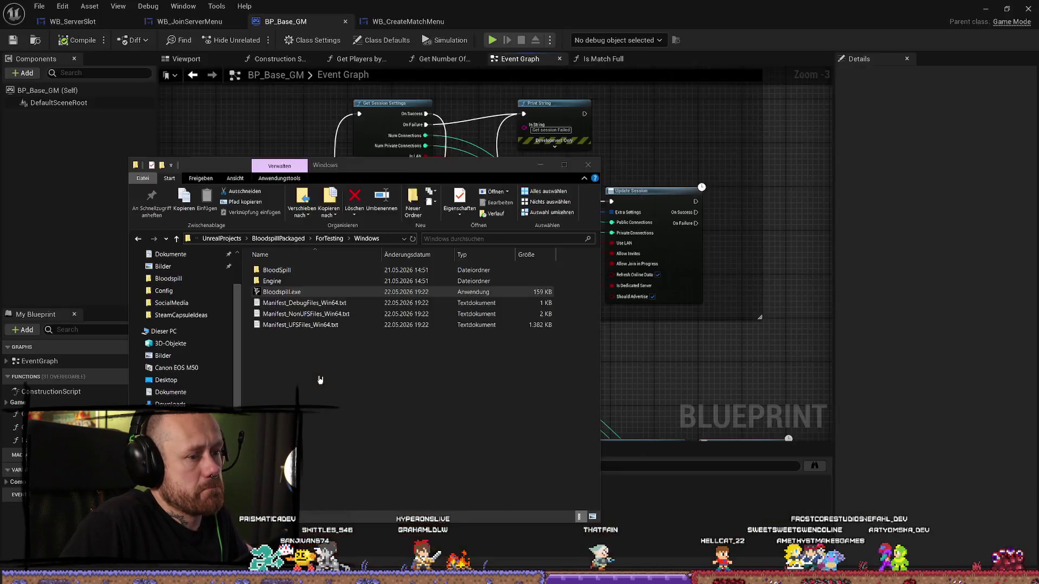
# Return to ForTesting, then trash the old Windows.rar in Drive's Bloodspill Builds folder
pyautogui.click(329, 238)
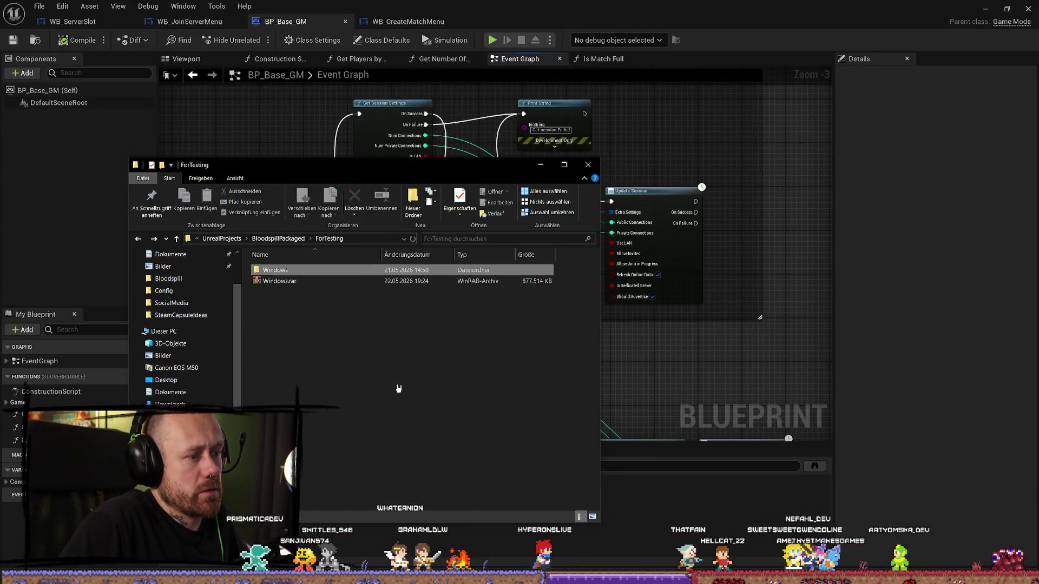
pyautogui.click(304, 280)
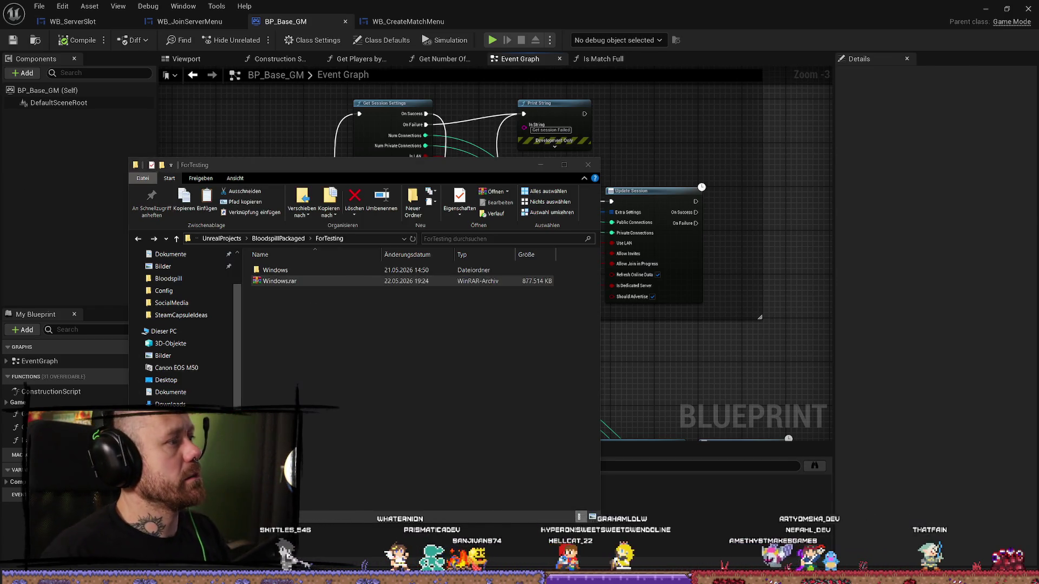
pyautogui.hotkey('alt', 'Tab')
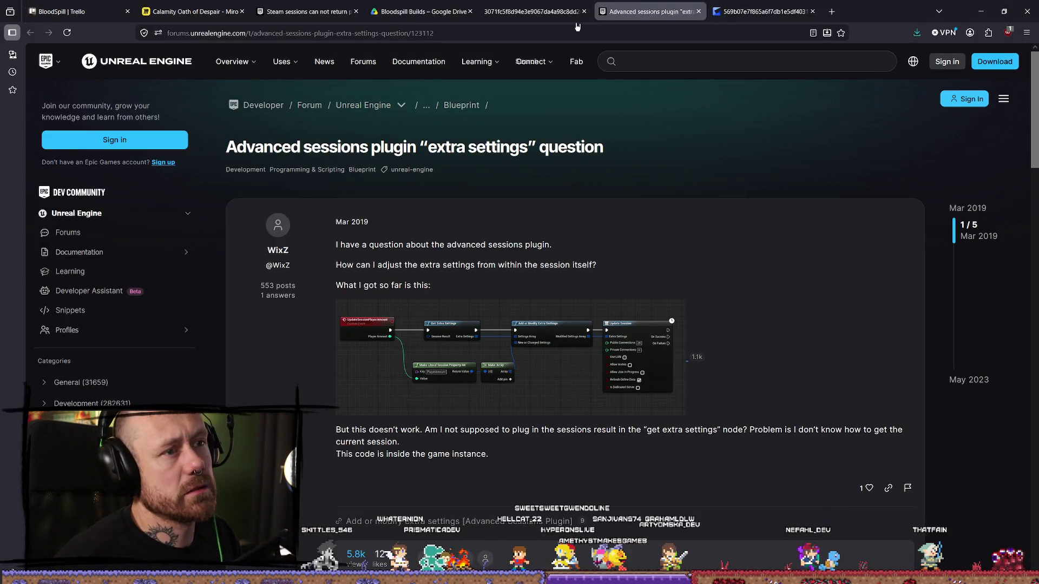
pyautogui.click(419, 11)
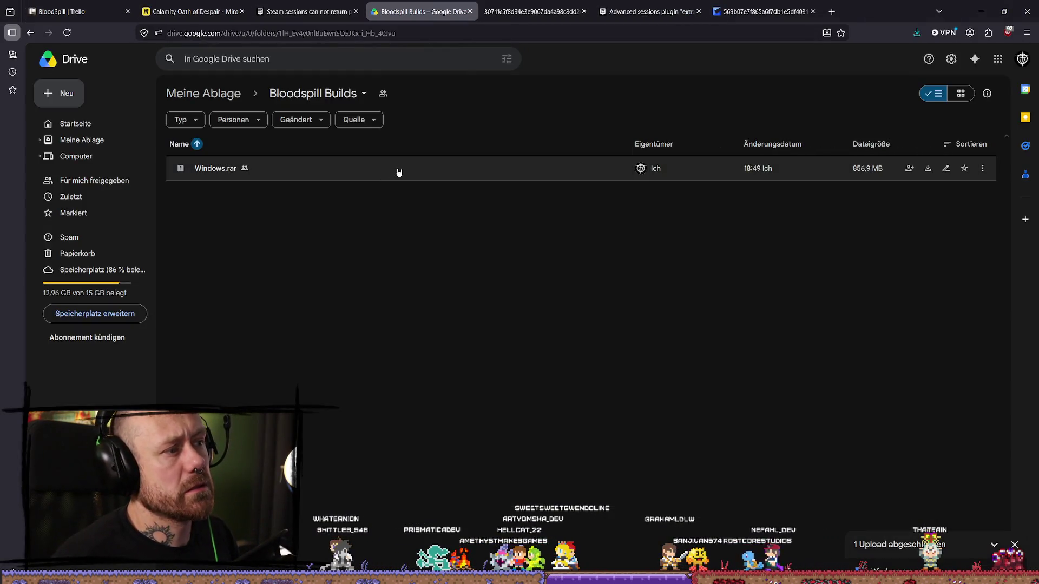
pyautogui.click(982, 169)
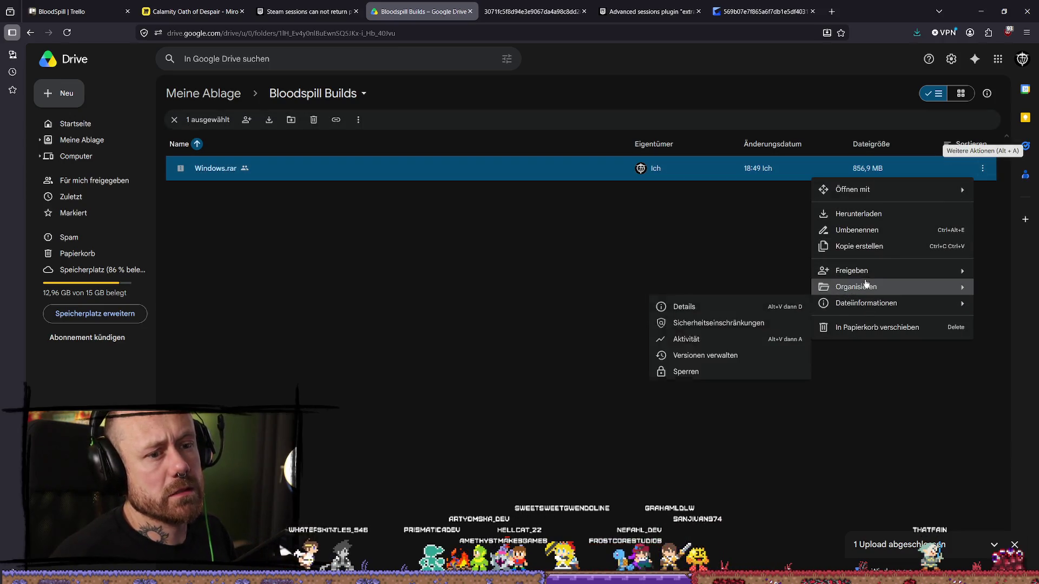
pyautogui.click(864, 328)
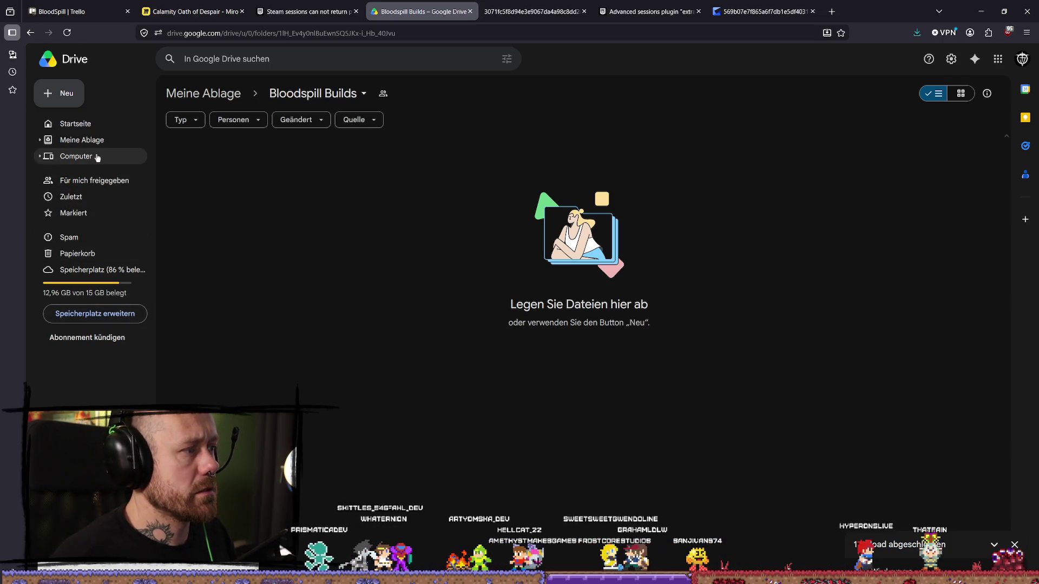
pyautogui.doubleClick(855, 9)
# Minimize the browser and select Windows.rar in the ForTesting folder window
pyautogui.click(949, 7)
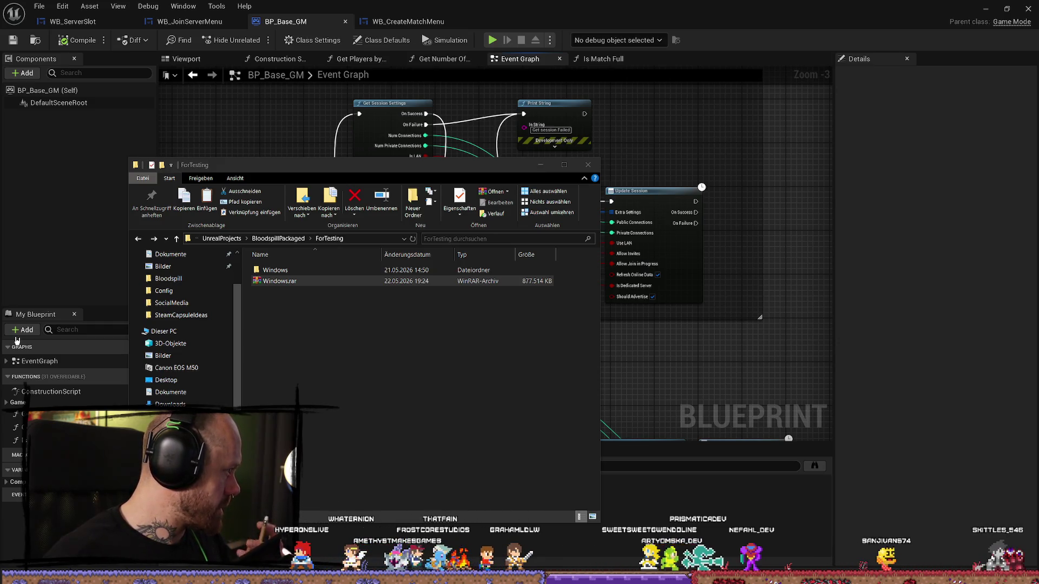
pyautogui.click(280, 281)
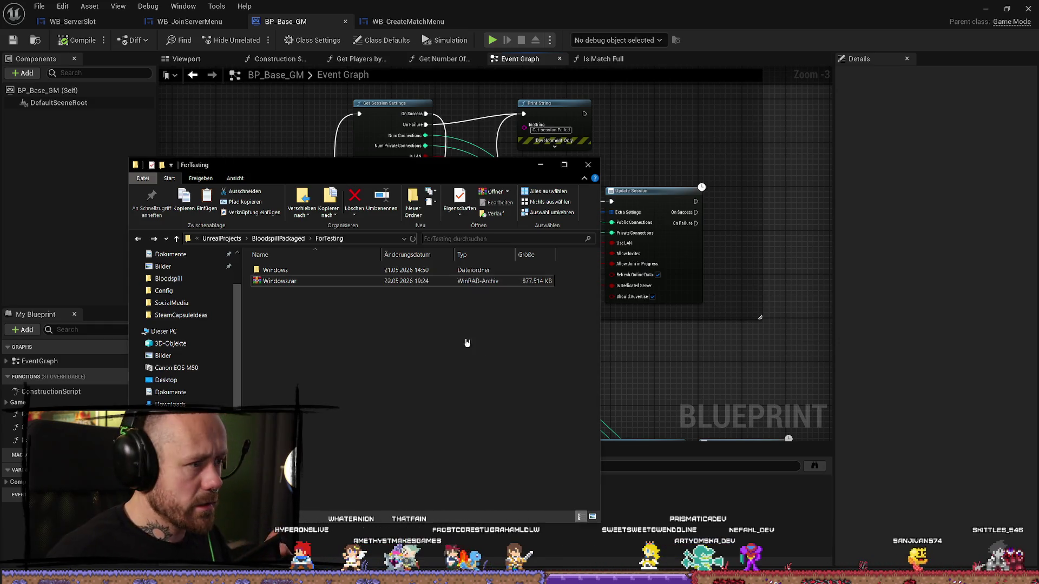
pyautogui.click(292, 282)
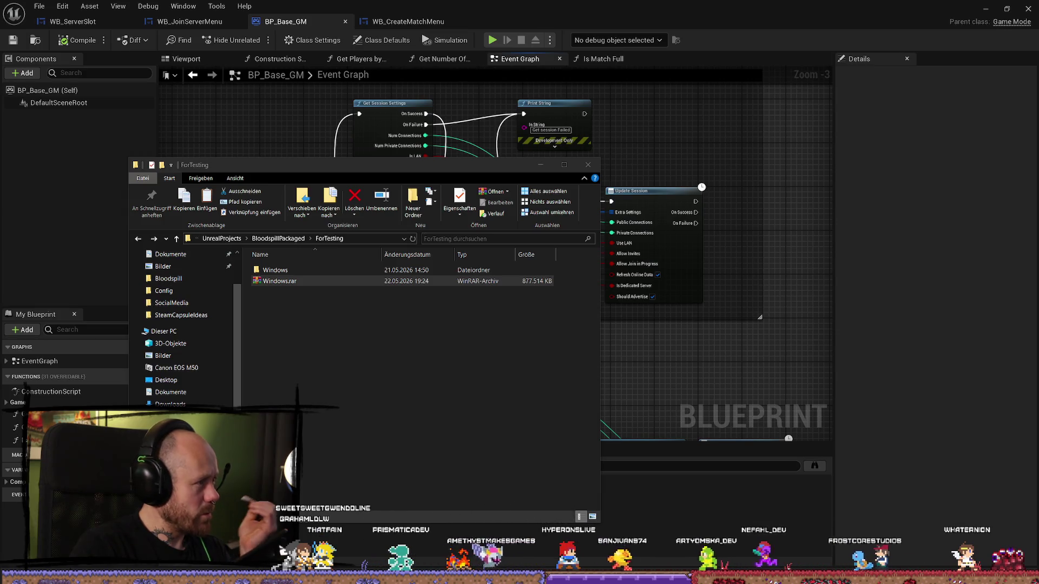
pyautogui.hotkey('alt', 'Tab')
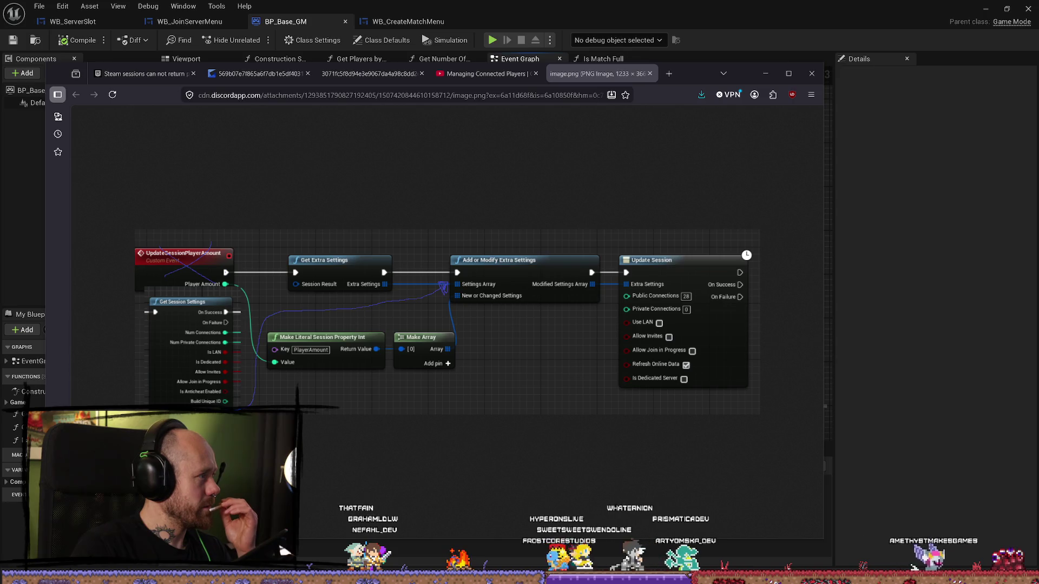
# Rearrange the YouTube, Google Drive and blueprint image browser windows
pyautogui.hotkey('alt', 'Tab')
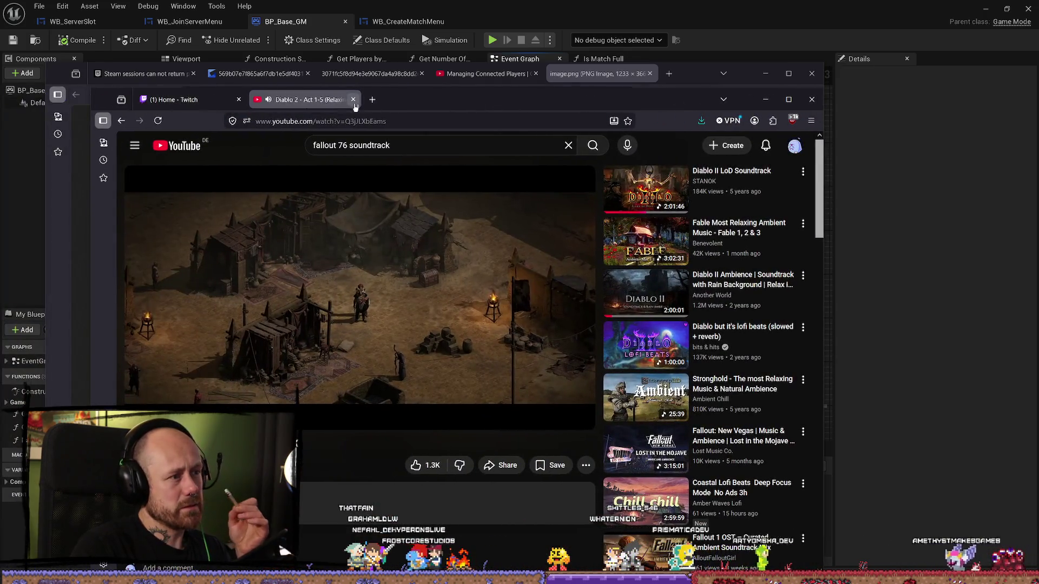
pyautogui.moveTo(729, 99)
pyautogui.mouseDown()
pyautogui.moveTo(110, 136)
pyautogui.moveTo(799, 101)
pyautogui.mouseUp()
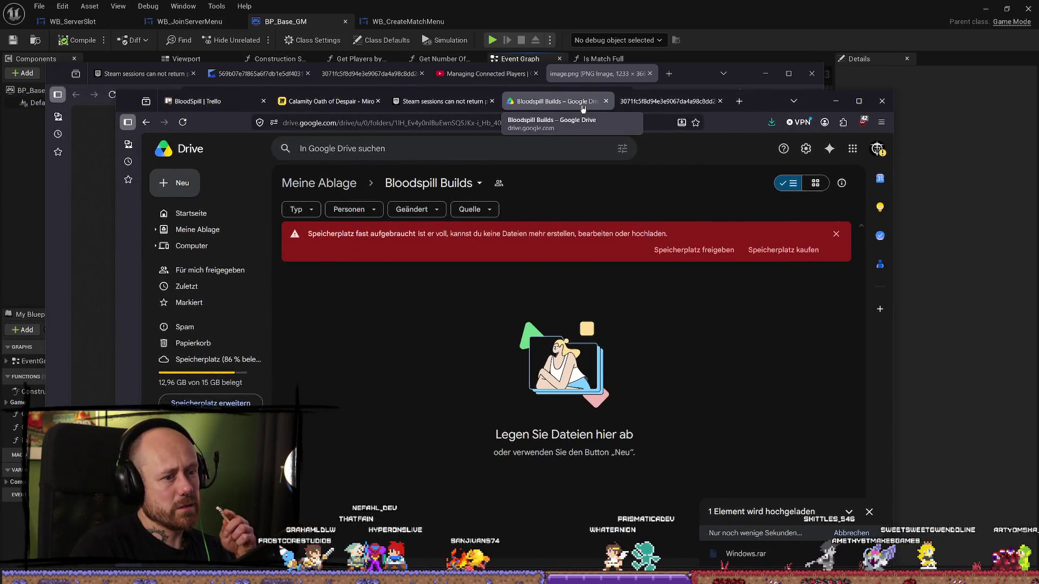
pyautogui.moveTo(575, 102)
pyautogui.mouseDown()
pyautogui.moveTo(390, 101)
pyautogui.moveTo(374, 140)
pyautogui.mouseUp()
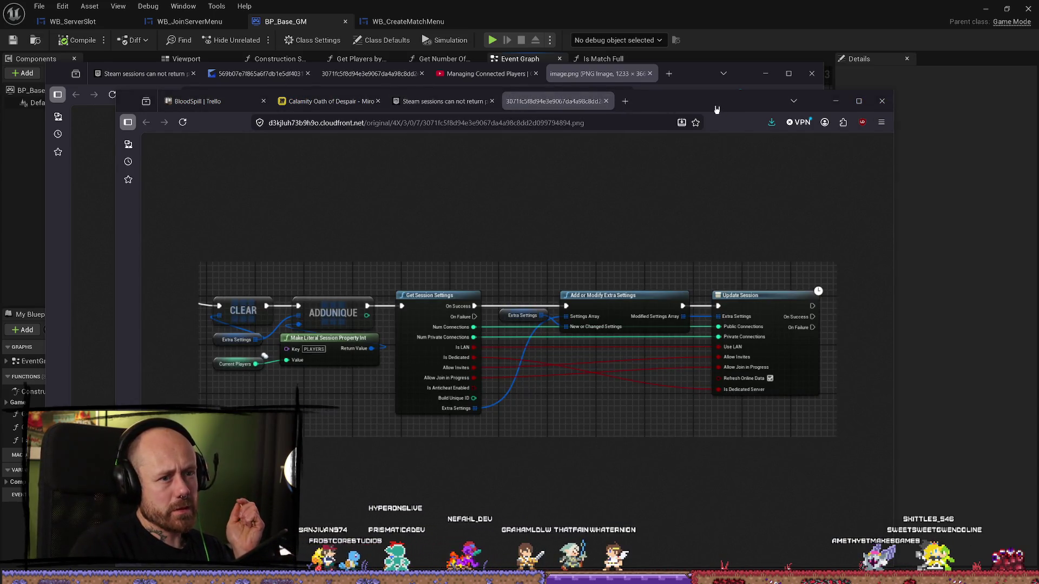
pyautogui.moveTo(716, 110)
pyautogui.mouseDown()
pyautogui.moveTo(869, 233)
pyautogui.moveTo(944, 234)
pyautogui.moveTo(770, 189)
pyautogui.mouseUp()
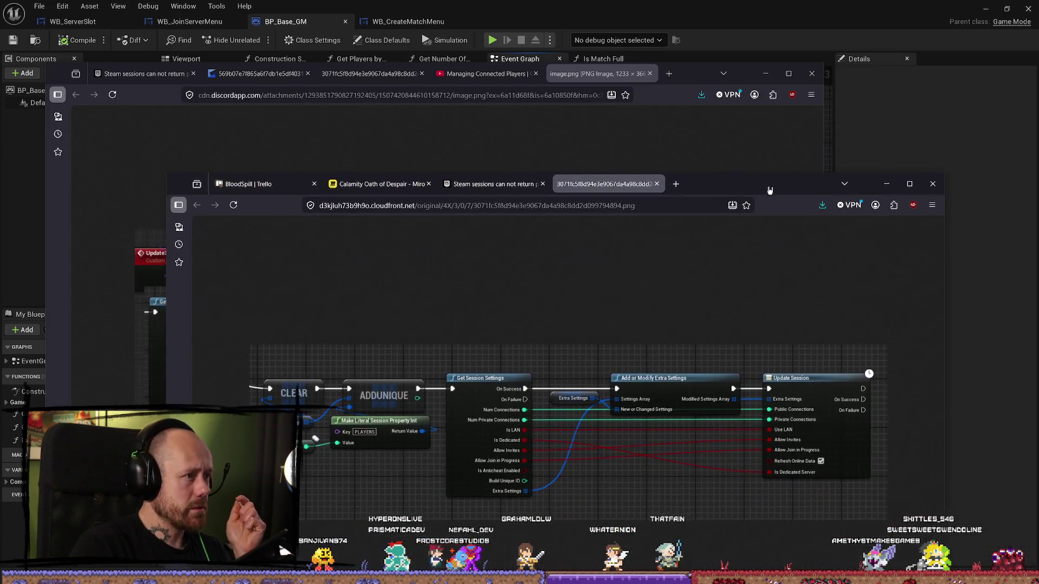
# Close all tabs of the second browser window, then the window itself
pyautogui.click(193, 74)
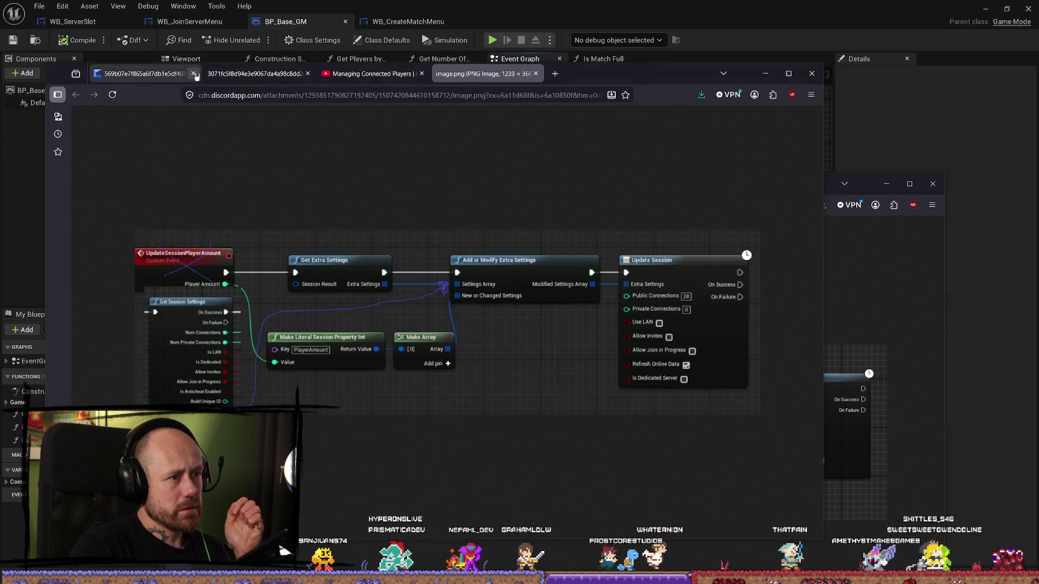
pyautogui.click(193, 74)
pyautogui.click(193, 74)
pyautogui.click(193, 74)
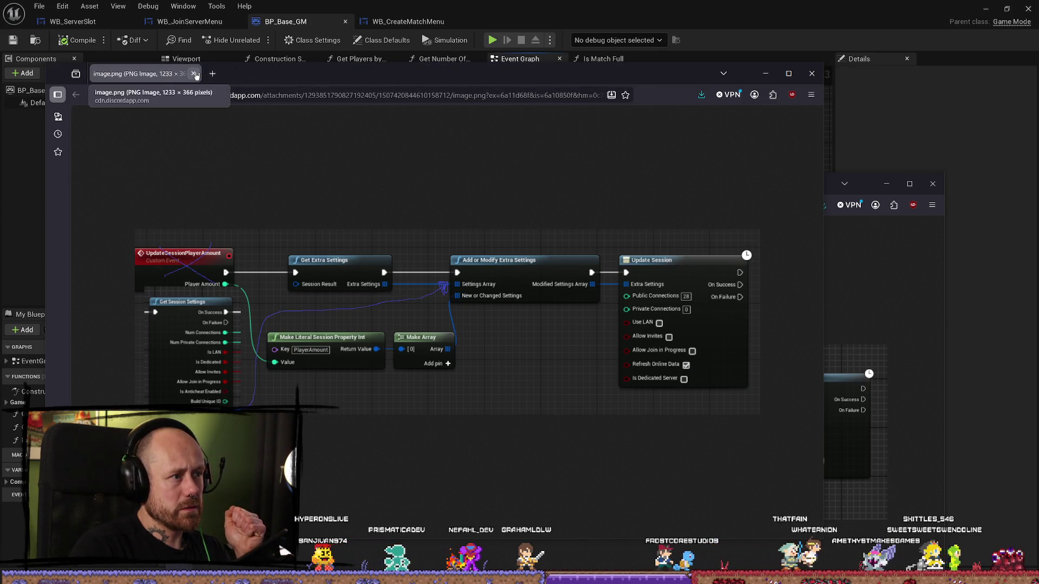
pyautogui.click(194, 74)
pyautogui.moveTo(728, 179); pyautogui.dragTo(710, 146)
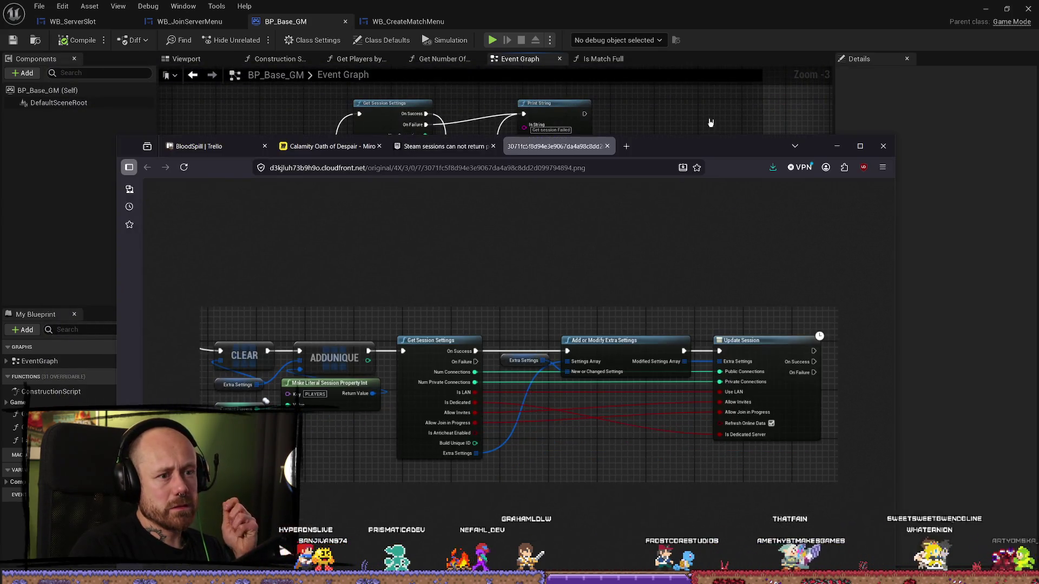
# Close the image tab and minimize the browser, revealing the ForTesting folder
pyautogui.click(607, 147)
pyautogui.moveTo(520, 155); pyautogui.dragTo(521, 79)
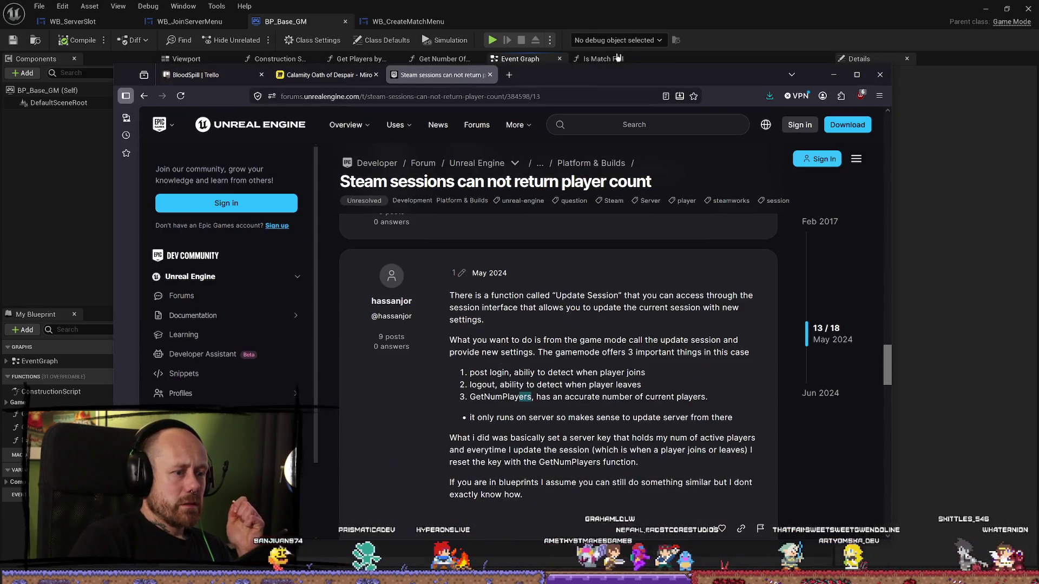
pyautogui.click(837, 69)
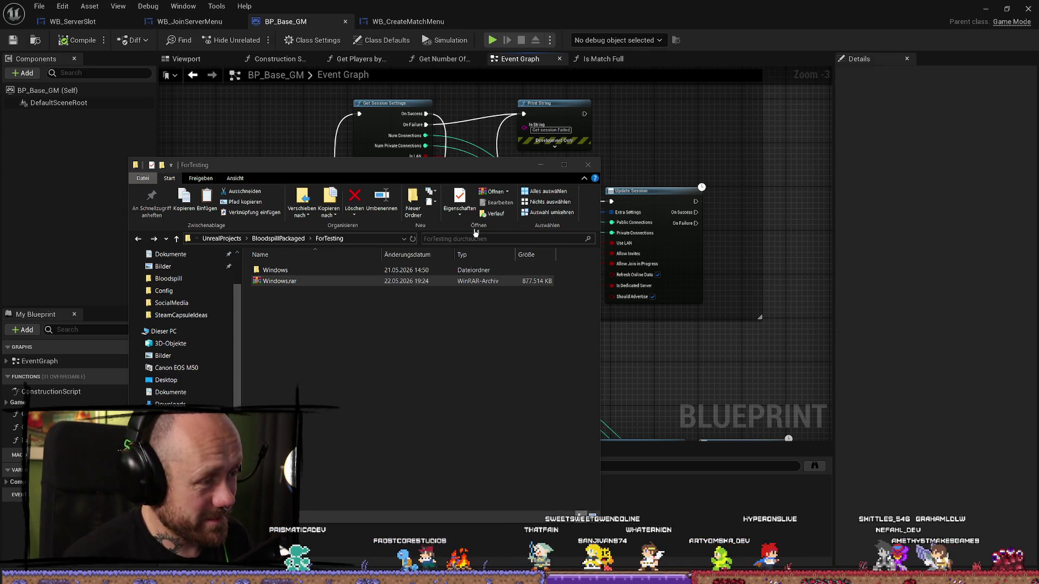
# Move the ForTesting window aside and hide it to view the blueprint graph
pyautogui.moveTo(505, 167)
pyautogui.mouseDown()
pyautogui.moveTo(709, 166)
pyautogui.moveTo(837, 40)
pyautogui.moveTo(728, 77)
pyautogui.mouseUp()
pyautogui.click(592, 278)
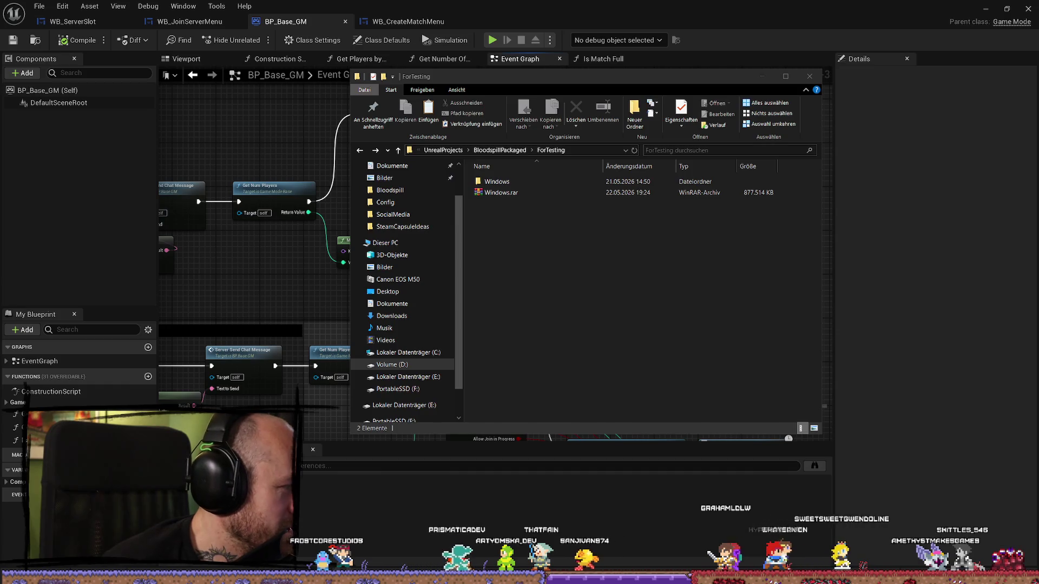
pyautogui.hotkey('alt', 'Tab')
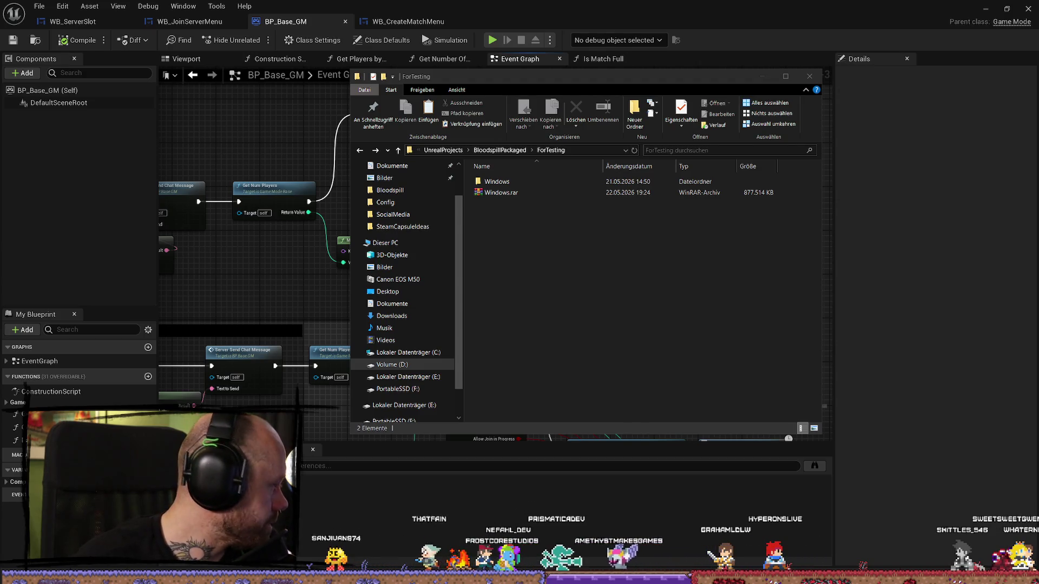
pyautogui.click(563, 8)
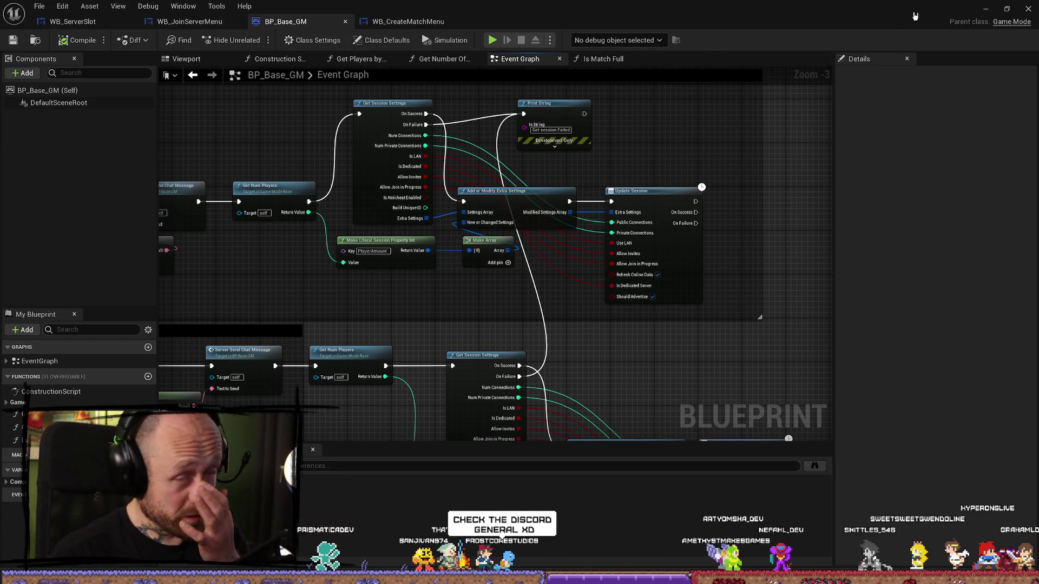
# Return to ForTesting and run Bloodspill.exe from the Windows build folder
pyautogui.hotkey('alt', 'Tab')
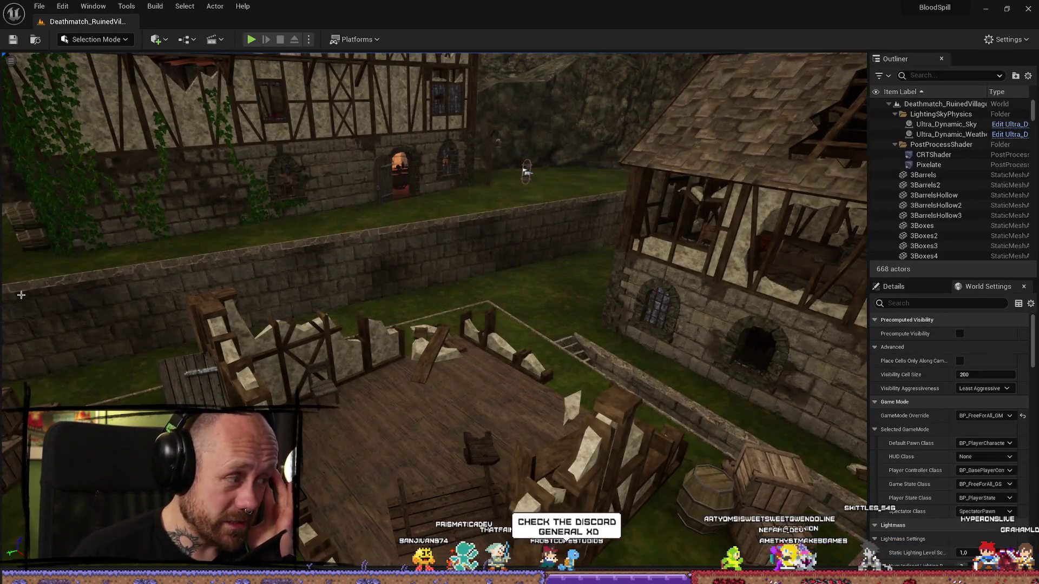
pyautogui.hotkey('alt', 'Tab')
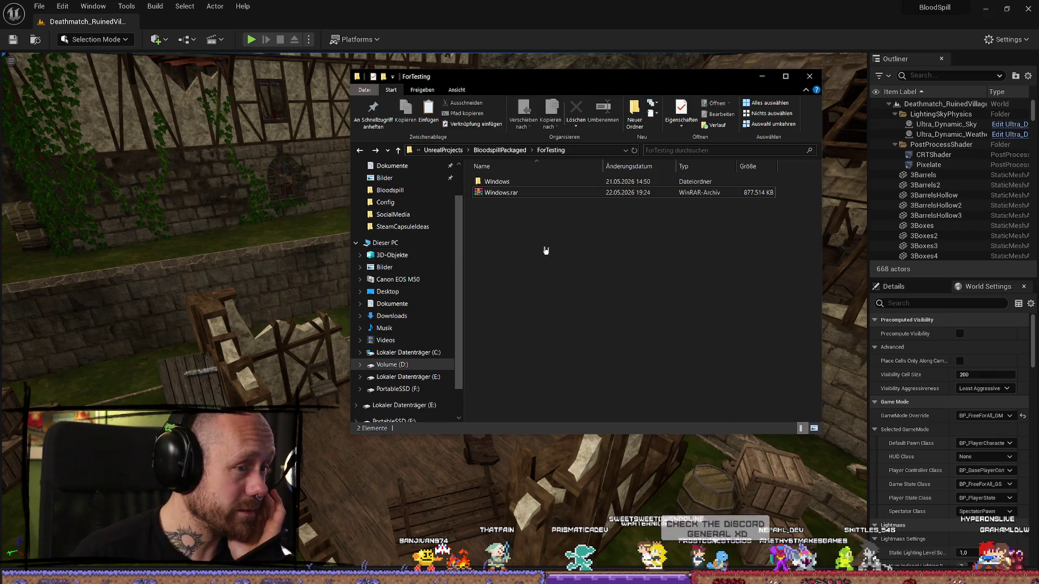
pyautogui.doubleClick(527, 184)
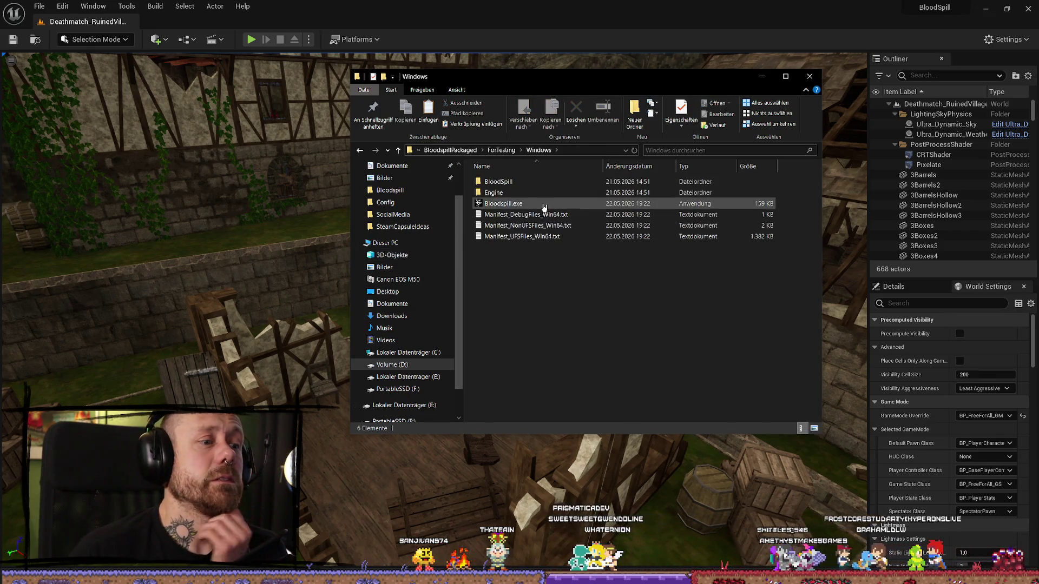
pyautogui.click(536, 204)
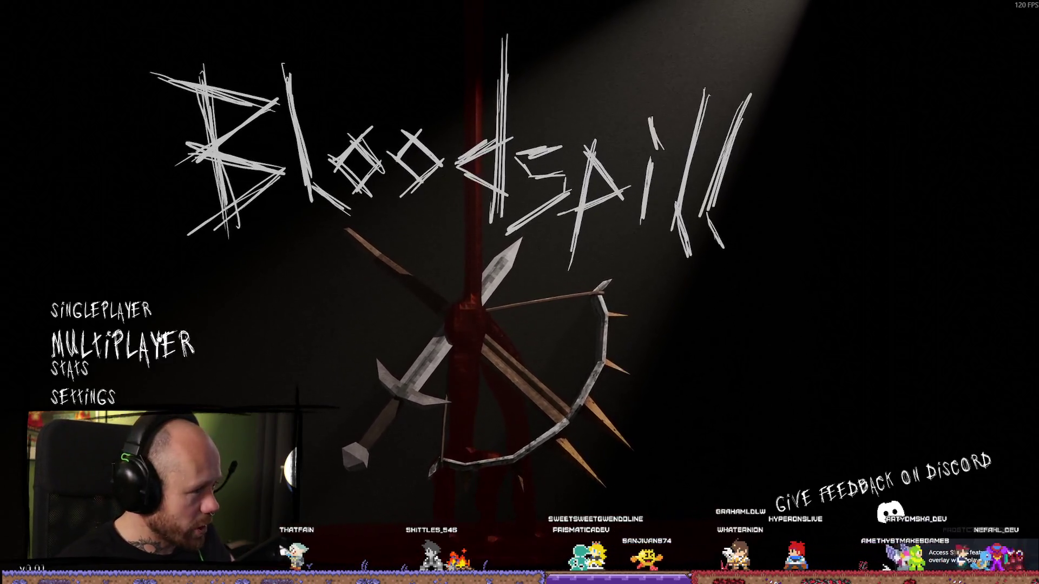
# Go to Multiplayer > Join Game to open the Server List and search for servers
pyautogui.click(94, 339)
pyautogui.press('Down')
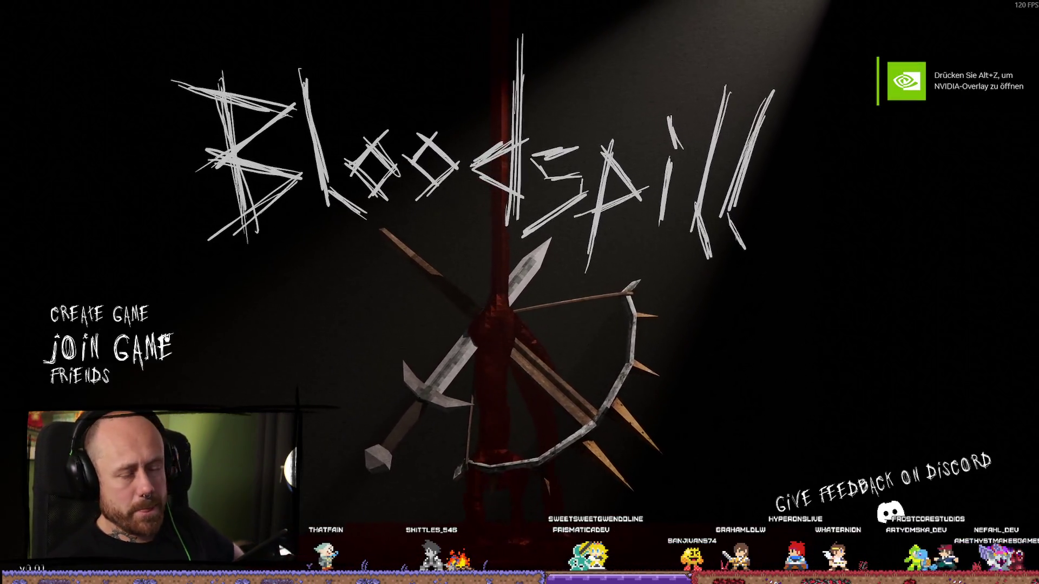
pyautogui.press('Up')
pyautogui.press('Down')
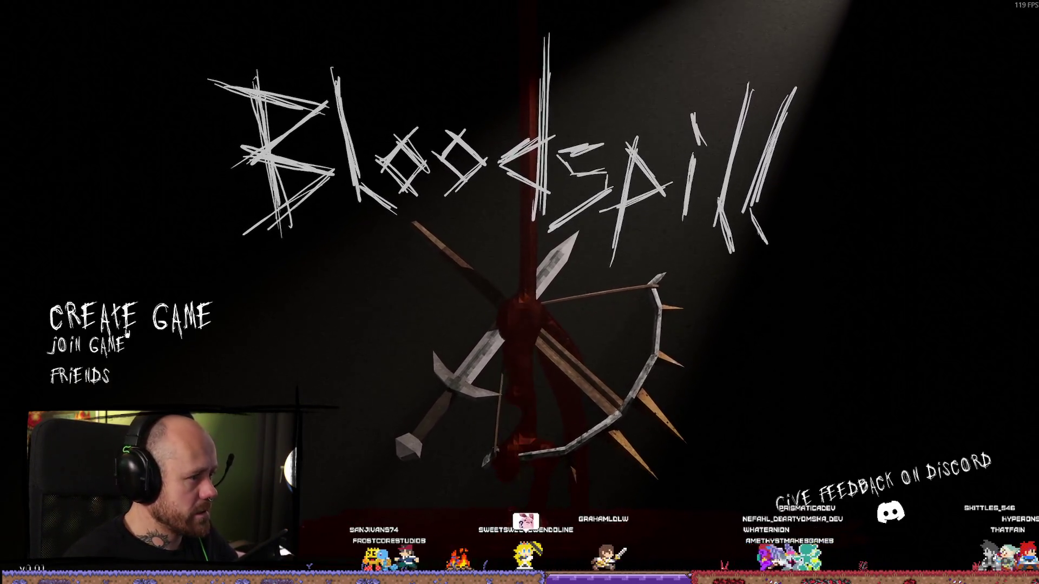
pyautogui.click(89, 346)
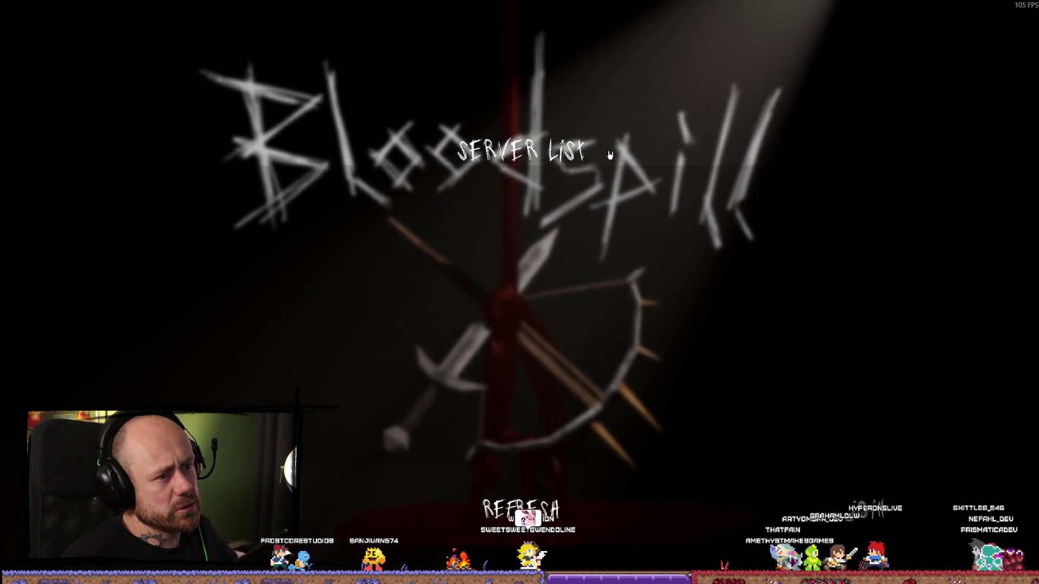
# Refresh the server search and join the Leichensektion server (2/12 players, 33 ms)
pyautogui.click(546, 513)
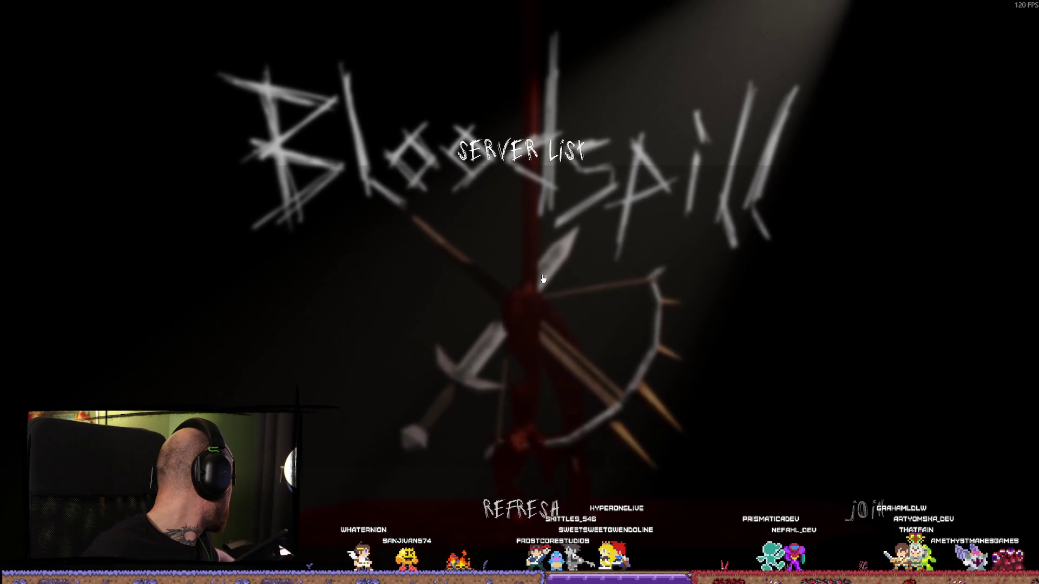
pyautogui.click(521, 509)
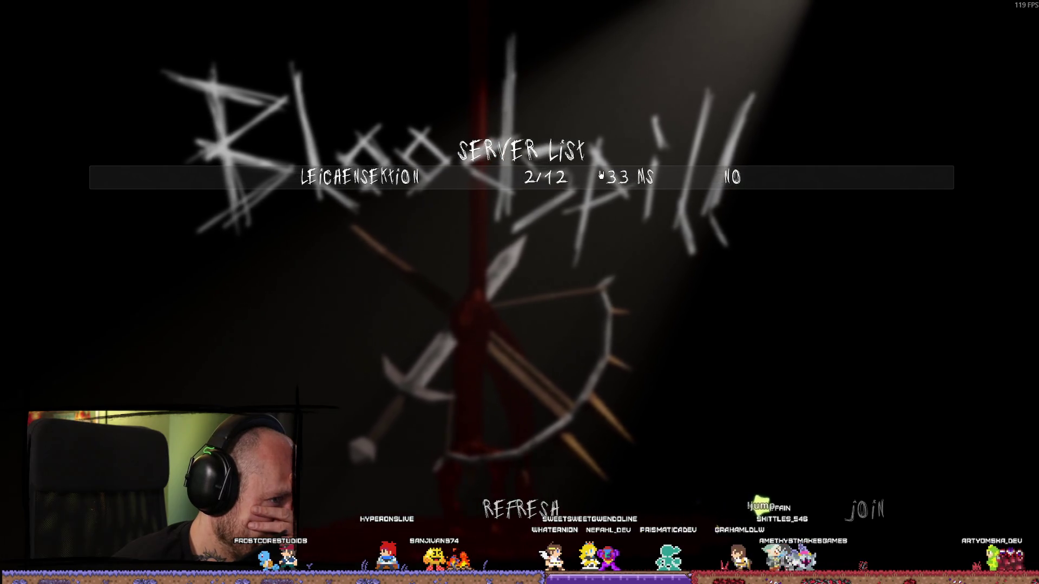
pyautogui.click(601, 174)
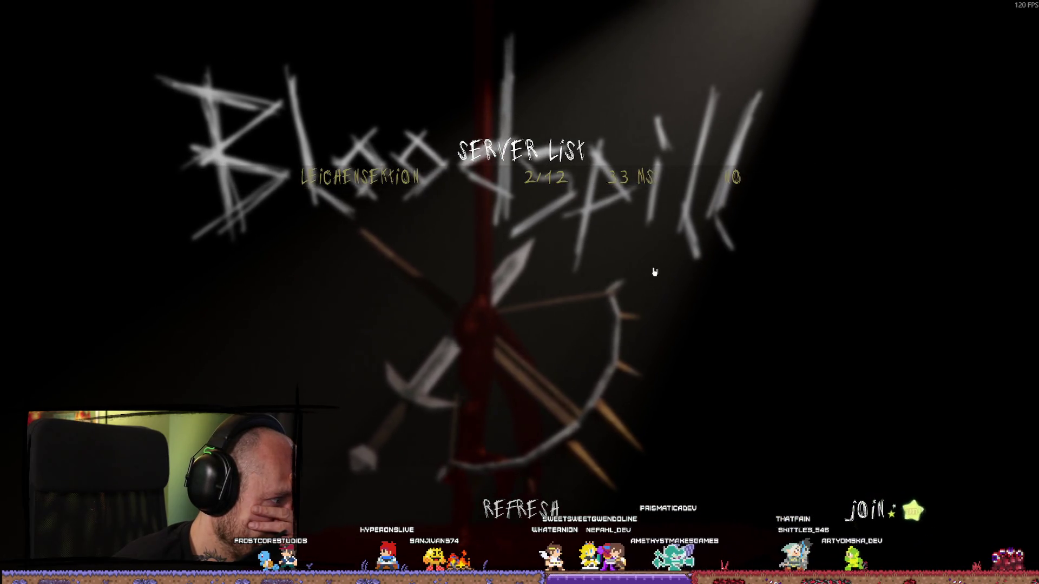
pyautogui.click(880, 511)
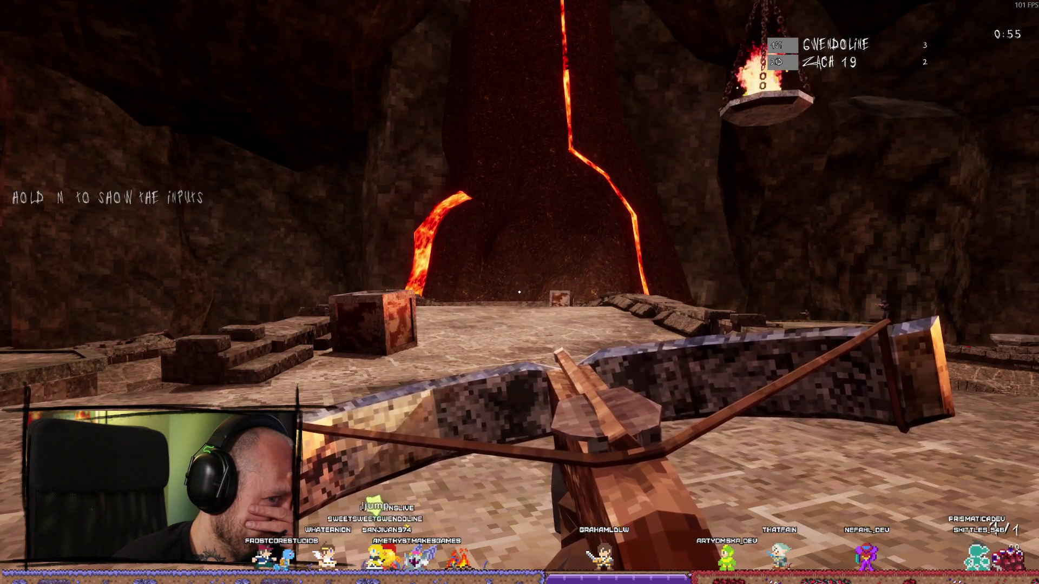
# Check the deathmatch scoreboard, fire and reload the crossbow, then redeploy from the loadout screen
pyautogui.moveTo(520, 292)
pyautogui.press('Tab')
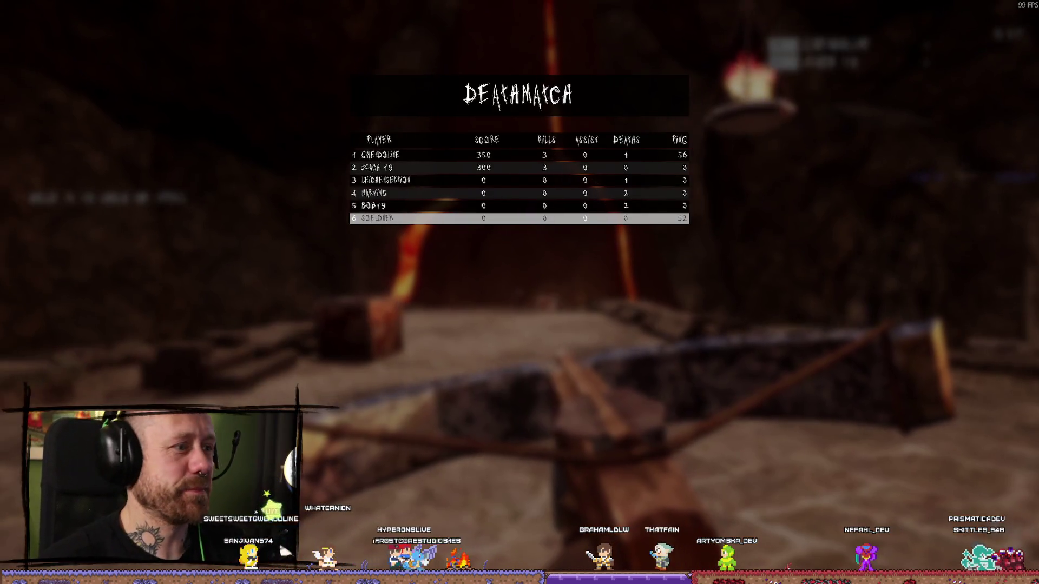
pyautogui.press('Tab')
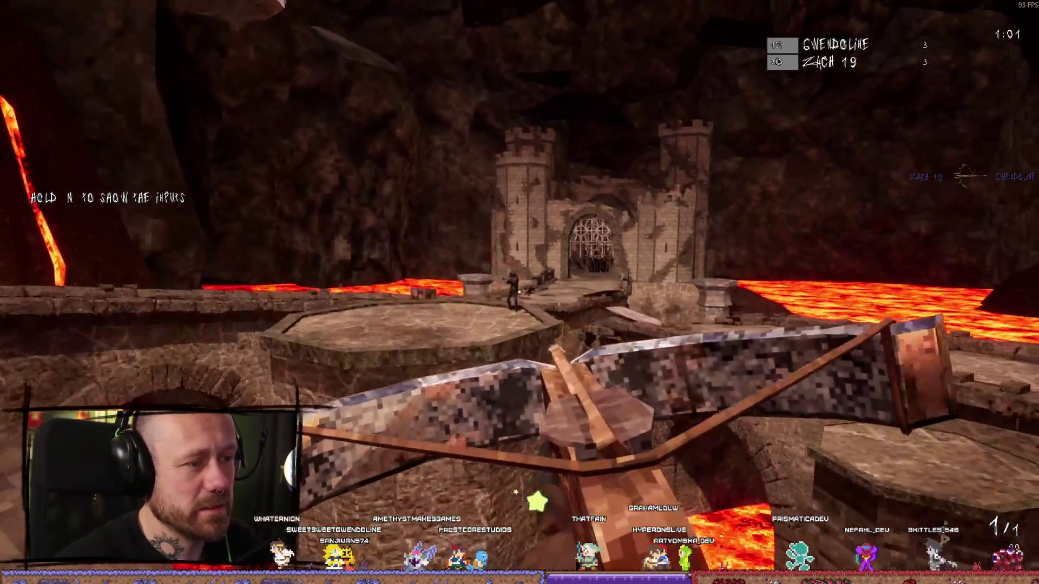
pyautogui.click(519, 292)
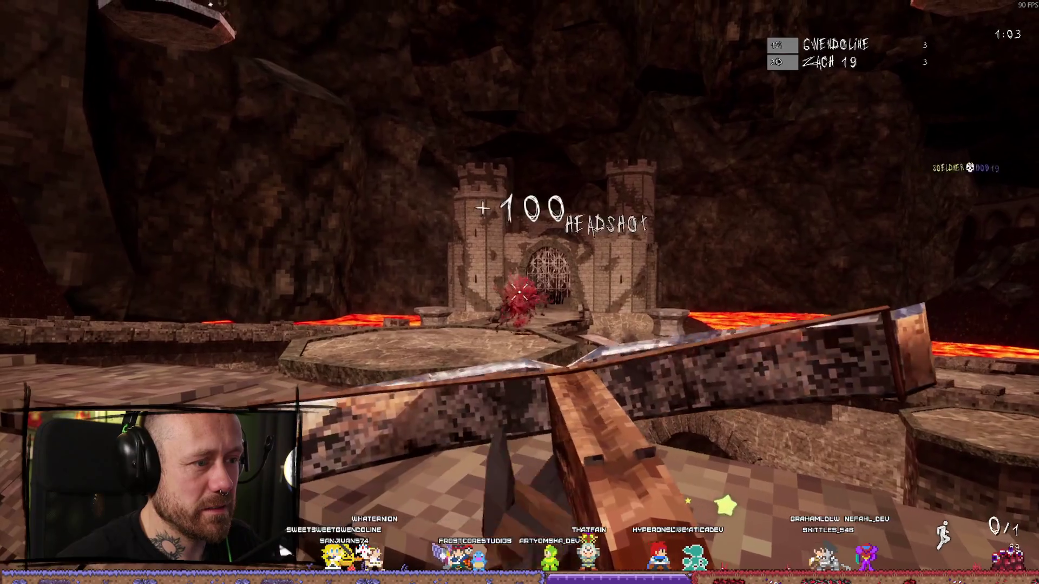
pyautogui.press('r')
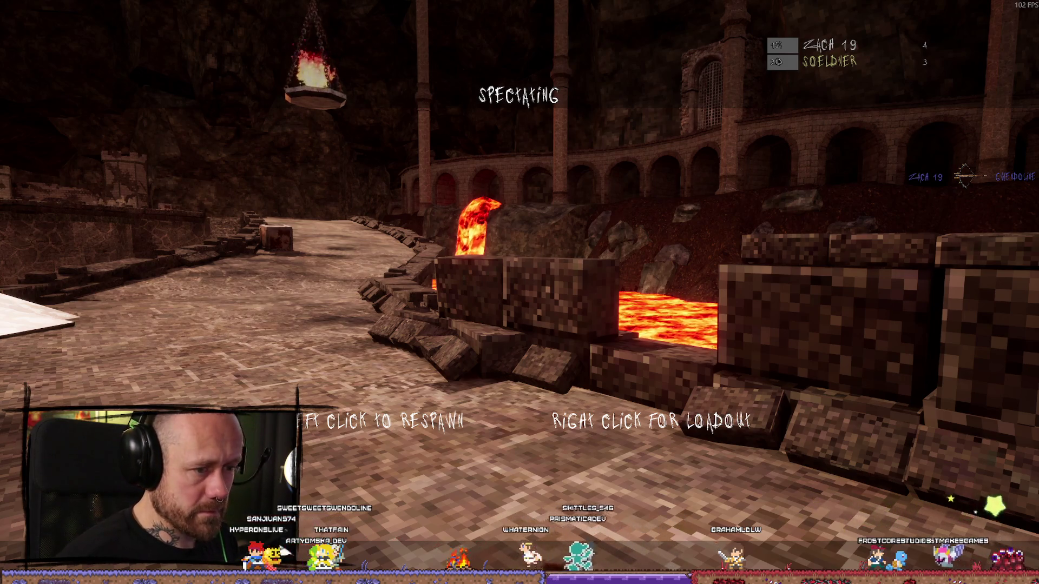
pyautogui.rightClick(519, 292)
pyautogui.click(554, 512)
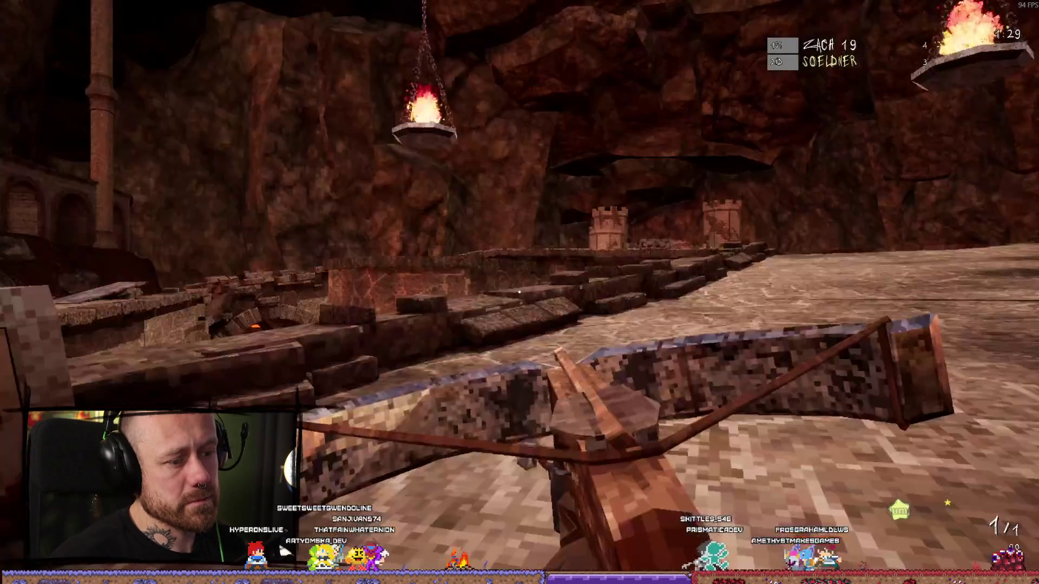
# Quit the match from the pause menu and confirm Yes to return to the title screen
pyautogui.press('Escape')
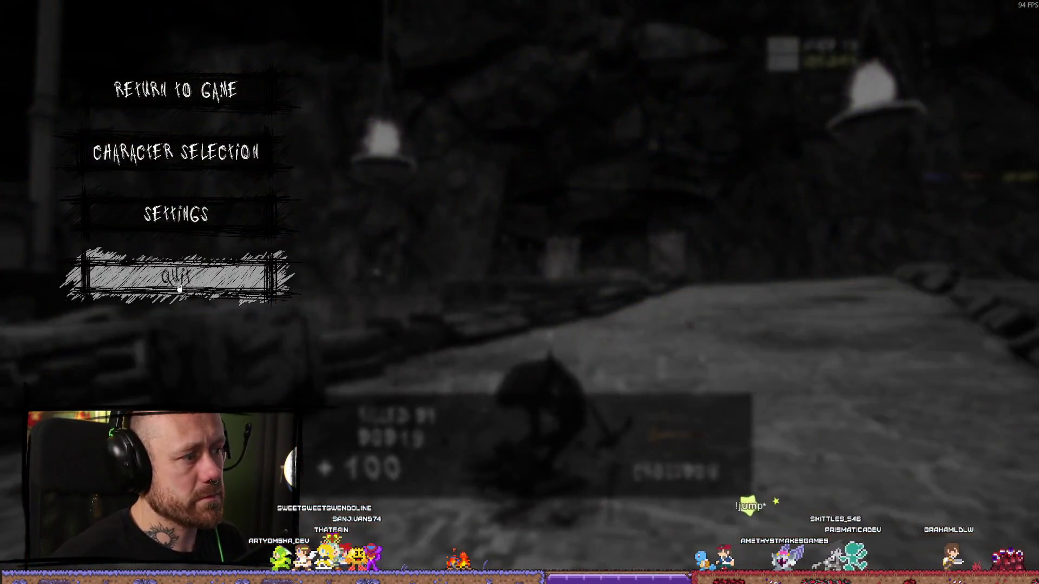
pyautogui.click(197, 279)
pyautogui.click(576, 362)
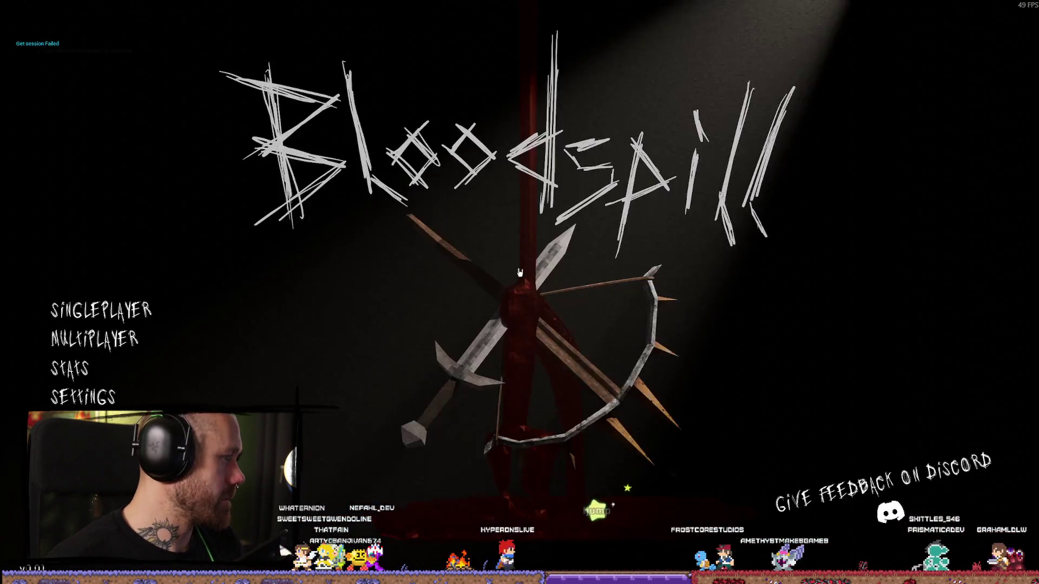